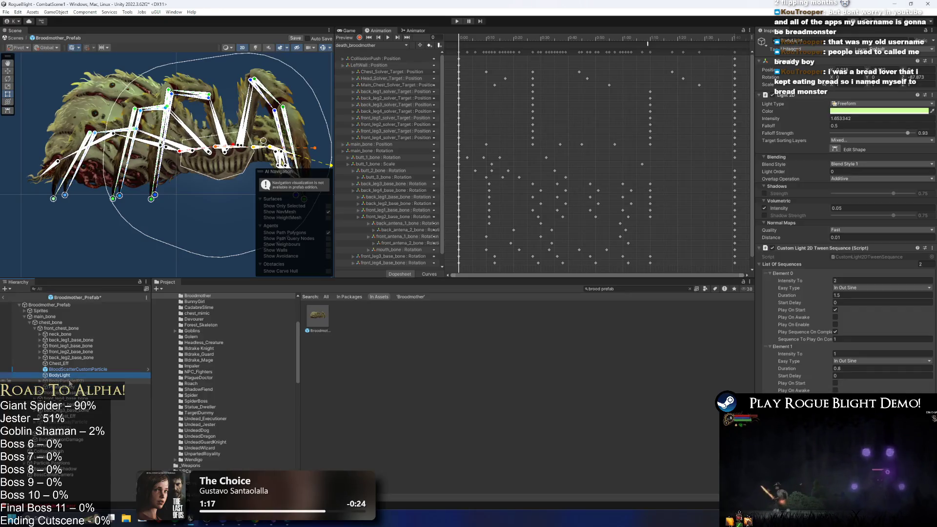
Parent BodyLight under Phase2Body and inspect the neighbouring objects such as chest_bone
{"action": "left_click_drag", "start_coordinate": [68, 375], "coordinate": [81, 382]}
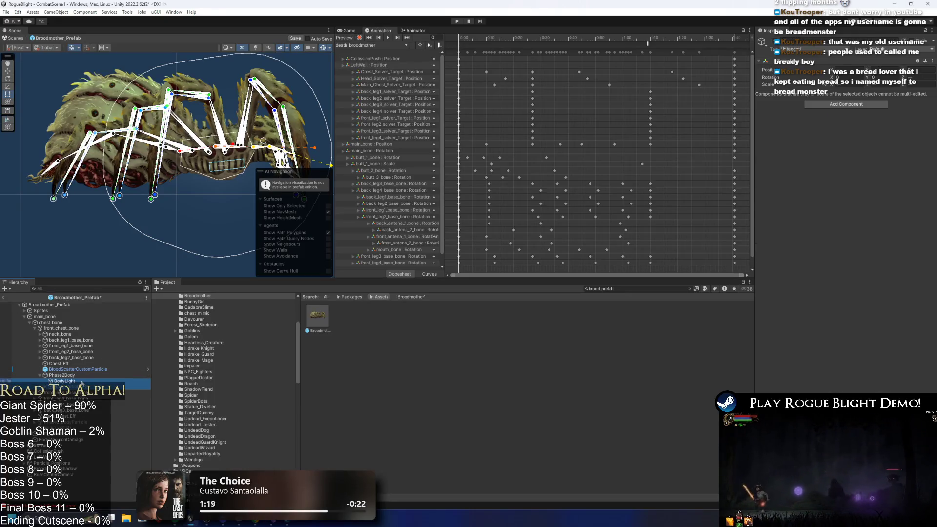
{"action": "scroll", "coordinate": [448, 98], "scroll_direction": "down", "scroll_amount": 1}
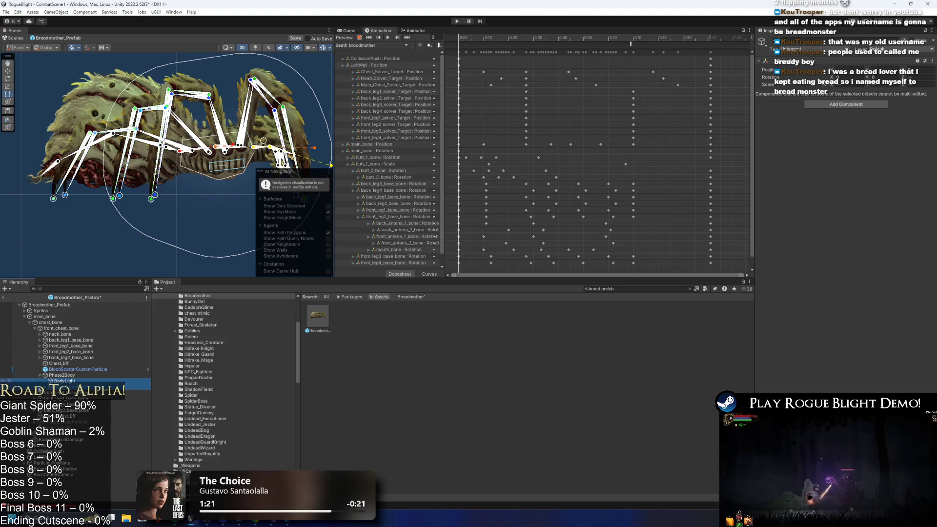
{"action": "left_click", "coordinate": [59, 428]}
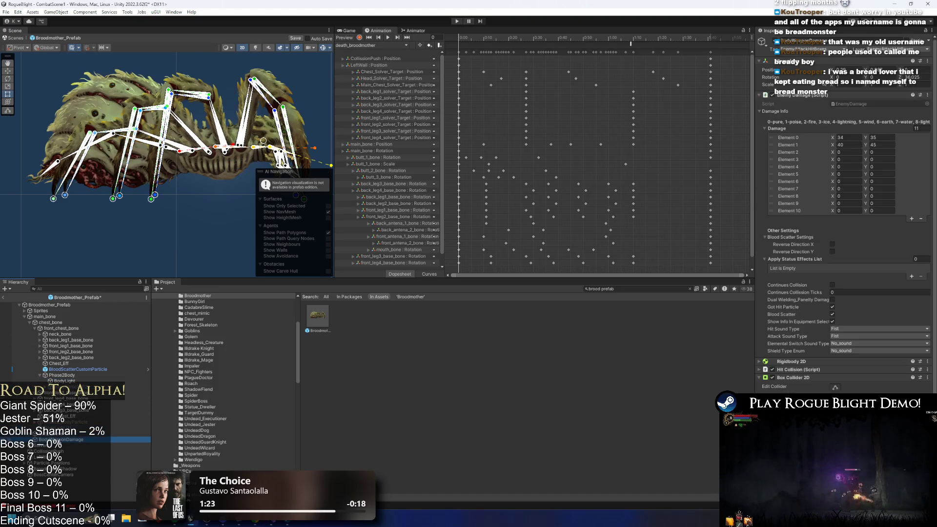
{"action": "left_click", "coordinate": [51, 323]}
Expand the bone hierarchy from main_bone through chest, front_chest and neck bones down to head_bone
{"action": "key", "text": "Left"}
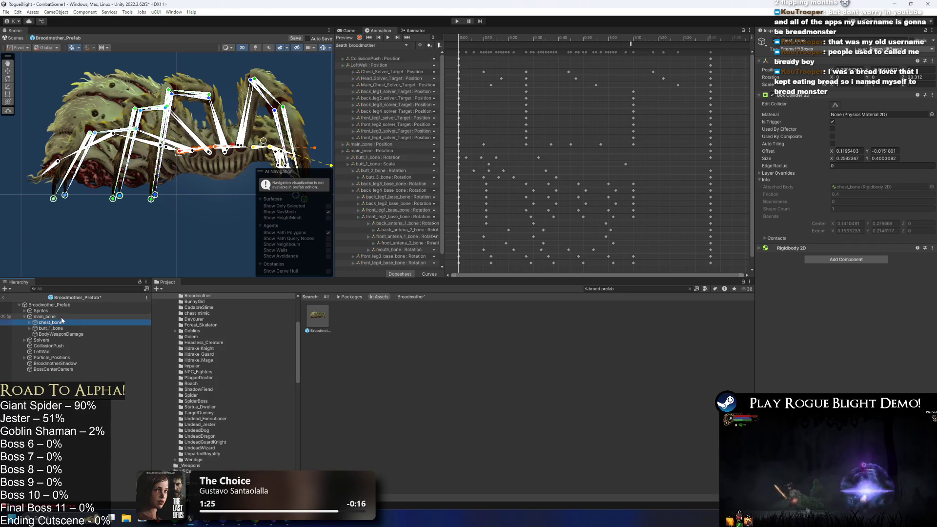
{"action": "key", "text": "Left"}
{"action": "key", "text": "Left"}
{"action": "key", "text": "Down"}
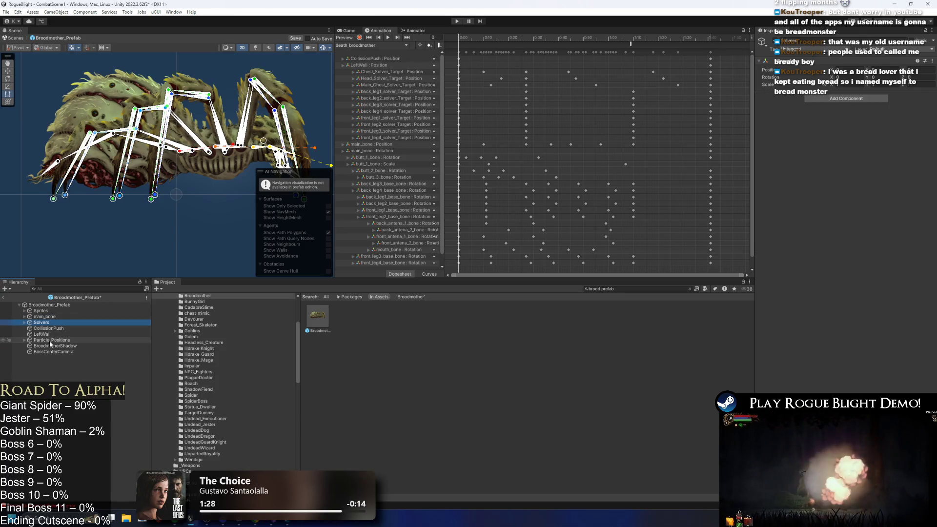
{"action": "key", "text": "Up"}
{"action": "key", "text": "Right"}
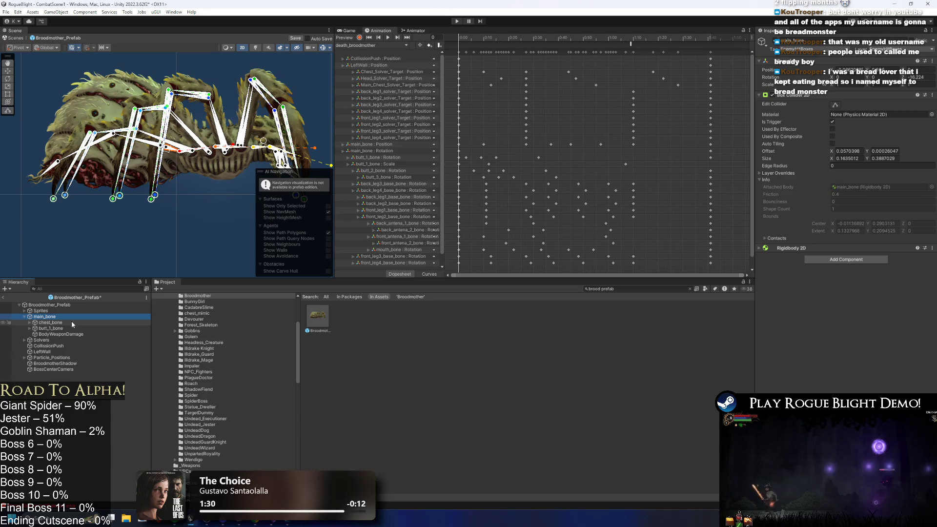
{"action": "key", "text": "Down"}
{"action": "key", "text": "Right"}
{"action": "key", "text": "Down"}
{"action": "key", "text": "Right"}
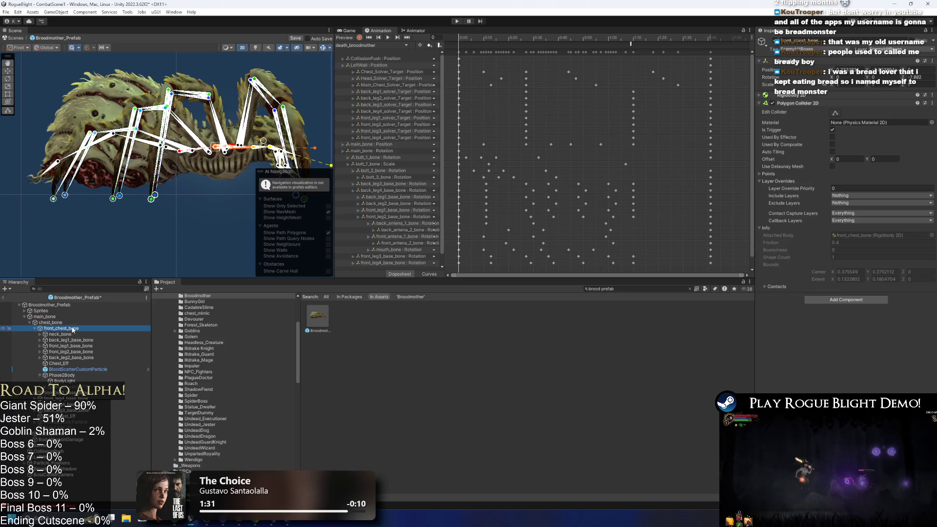
{"action": "key", "text": "Down"}
{"action": "key", "text": "Right"}
{"action": "key", "text": "Down"}
{"action": "key", "text": "Right"}
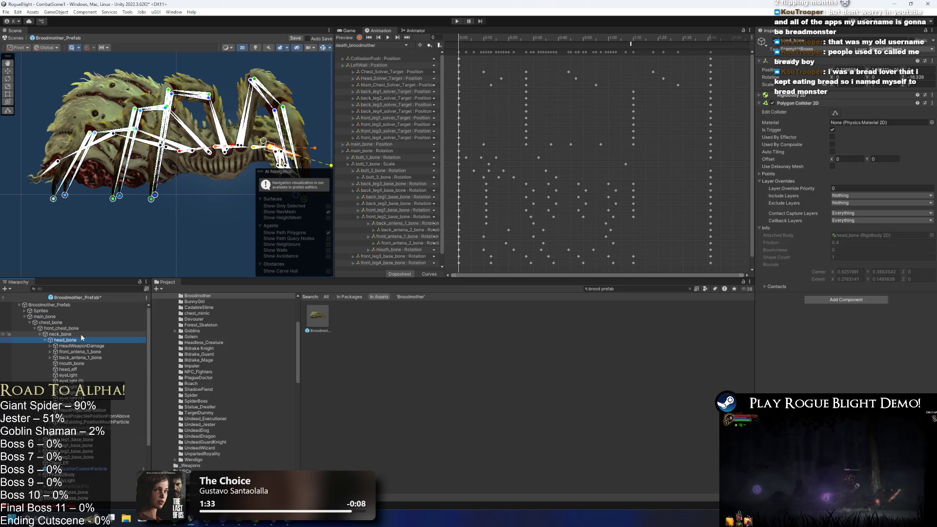
Create a new empty GameObject from head_bone's context menu
{"action": "right_click", "coordinate": [81, 337]}
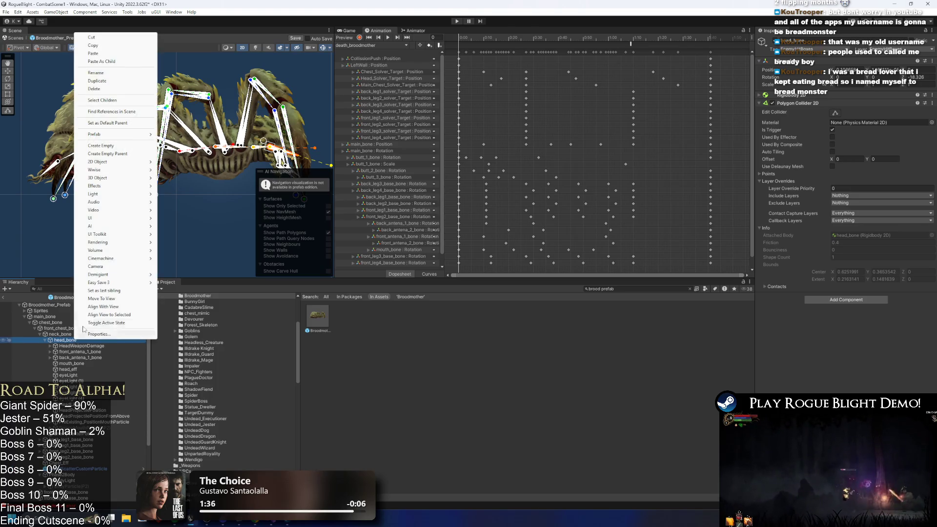
{"action": "left_click", "coordinate": [112, 75]}
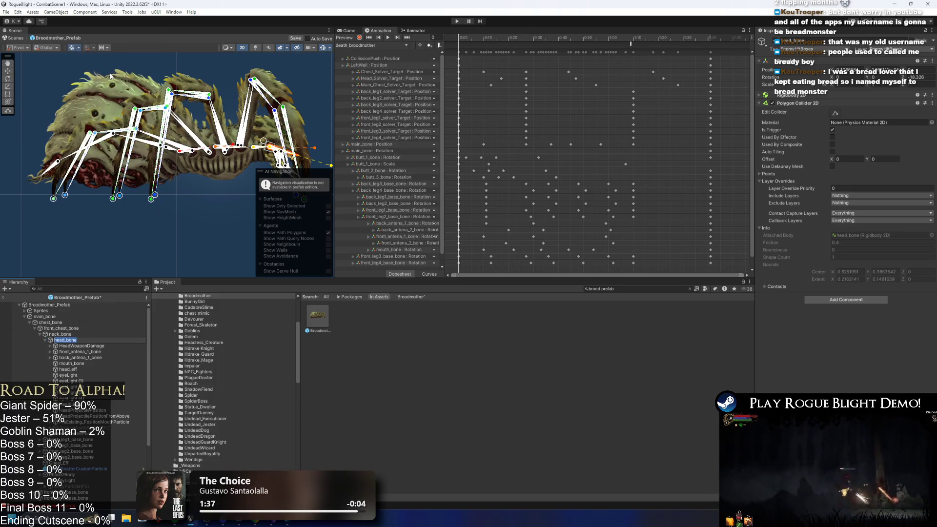
{"action": "right_click", "coordinate": [62, 340]}
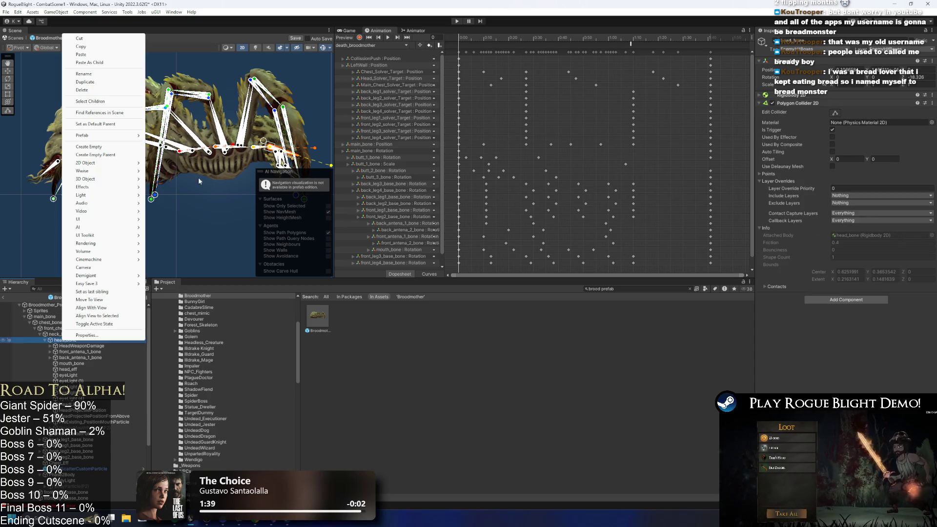
{"action": "left_click", "coordinate": [101, 150]}
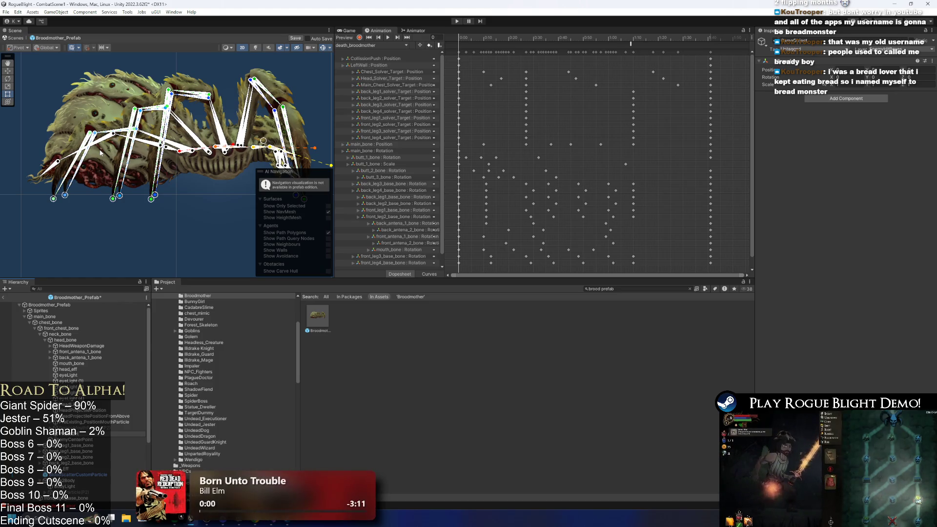
{"action": "left_click", "coordinate": [73, 404], "text": "ctrl"}
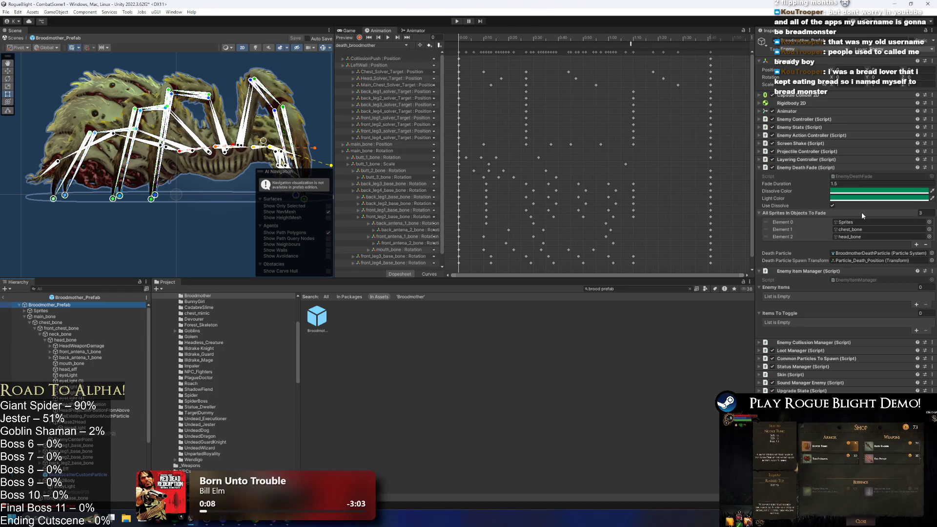
Set fade-list Elements 1 and 2 to Phase2Body and Phase2Head, then load AR_Switch_Sides_Poison_broodmother
{"action": "left_click", "coordinate": [929, 230]}
{"action": "type", "text": "phase2"}
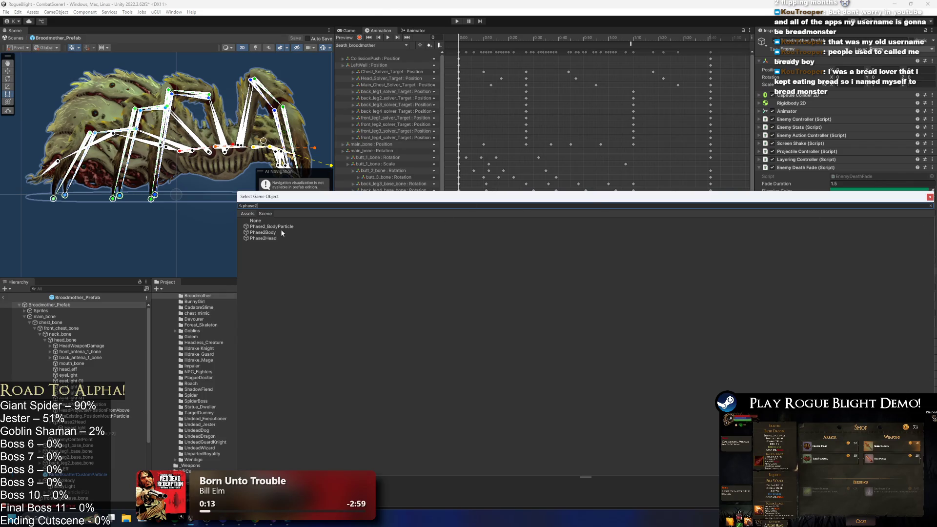
{"action": "double_click", "coordinate": [270, 233]}
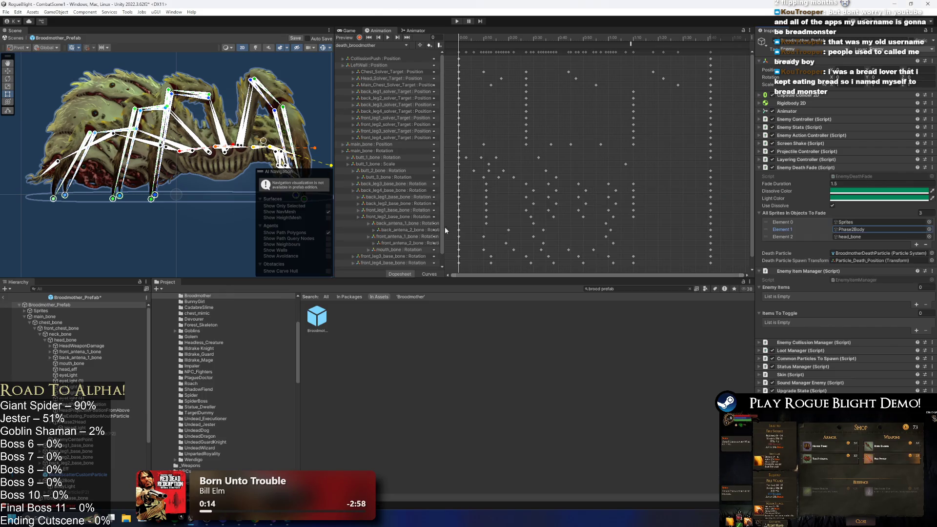
{"action": "left_click", "coordinate": [928, 237]}
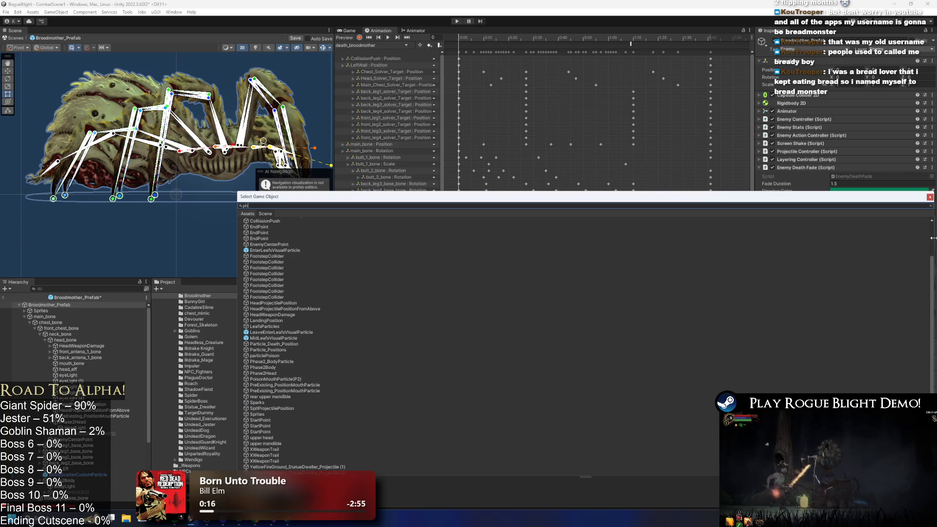
{"action": "type", "text": "phase 2"}
{"action": "left_click", "coordinate": [261, 238]}
{"action": "double_click", "coordinate": [261, 238]}
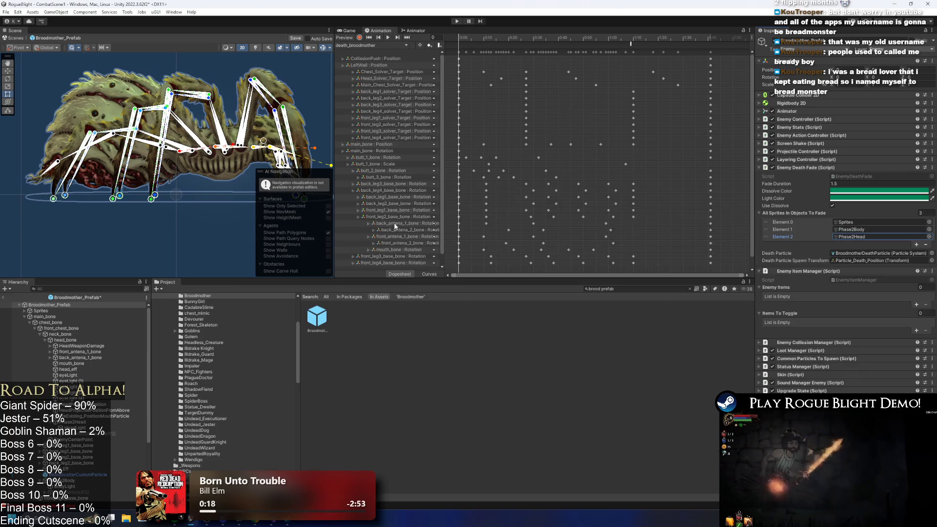
{"action": "left_click", "coordinate": [364, 43]}
{"action": "left_click", "coordinate": [368, 55]}
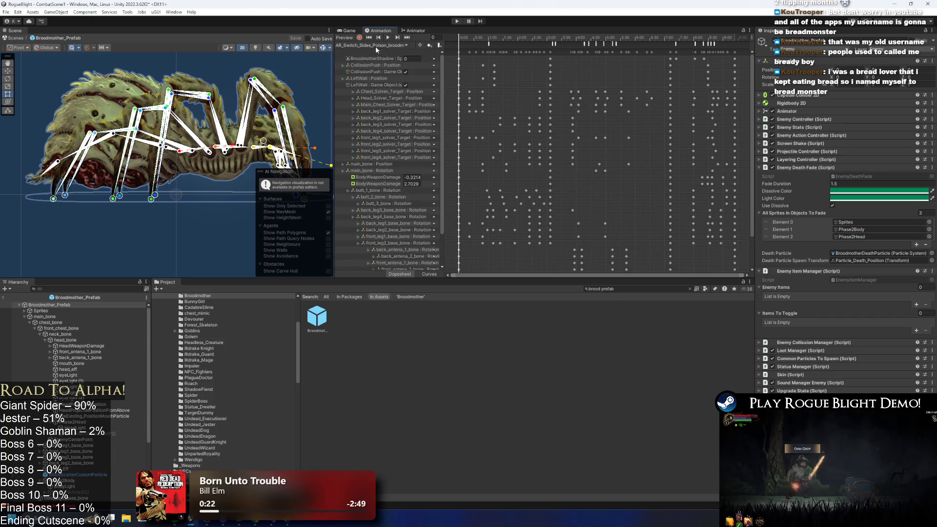
Enlarge the Scene and Animation panes, then preview clips up to AR_Switch_Sides_Web and bite_broodmother
{"action": "scroll", "coordinate": [386, 116], "scroll_direction": "down", "scroll_amount": 5}
{"action": "left_click_drag", "start_coordinate": [380, 279], "coordinate": [380, 376]}
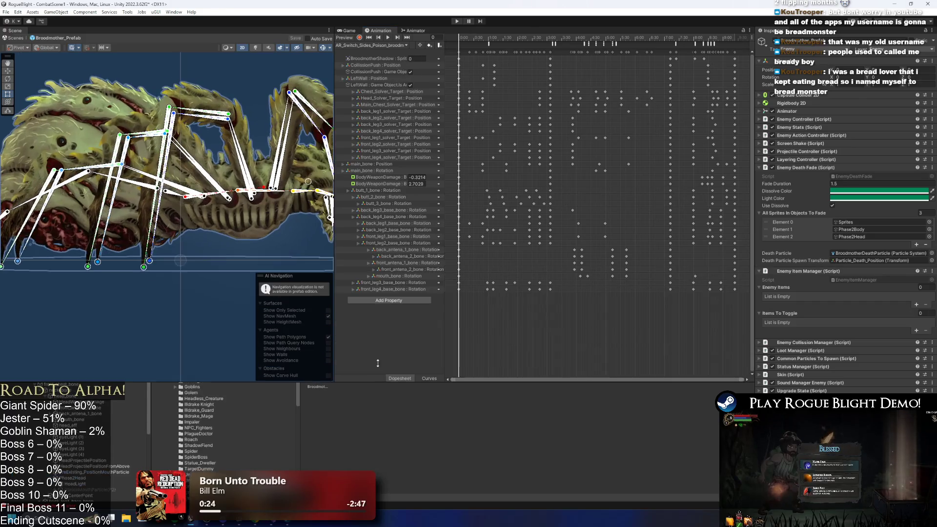
{"action": "left_click", "coordinate": [355, 45]}
{"action": "left_click", "coordinate": [381, 61]}
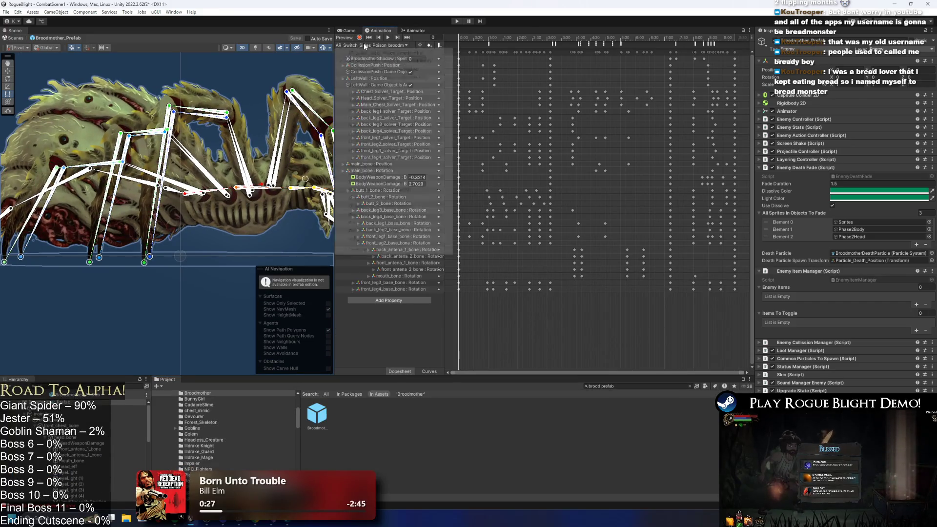
{"action": "left_click", "coordinate": [368, 45]}
{"action": "left_click", "coordinate": [381, 69]}
{"action": "left_click", "coordinate": [373, 45]}
{"action": "left_click", "coordinate": [372, 47]}
{"action": "left_click", "coordinate": [376, 46]}
{"action": "left_click", "coordinate": [365, 85]}
Preview the claws, death, idle, Introduction and Introduction_cancel Broodmother clips
{"action": "left_click", "coordinate": [377, 45]}
{"action": "left_click", "coordinate": [367, 93]}
{"action": "left_click", "coordinate": [369, 45]}
{"action": "left_click", "coordinate": [368, 101]}
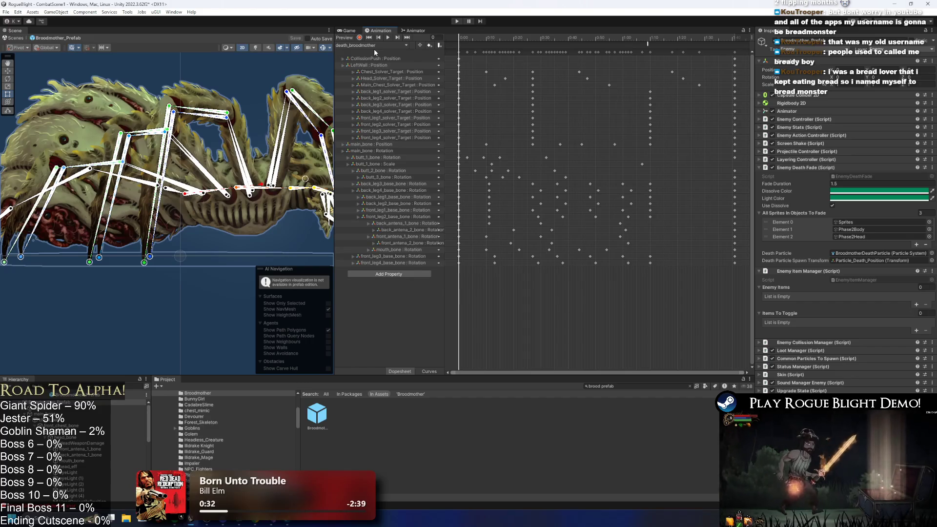
{"action": "left_click", "coordinate": [371, 46]}
{"action": "left_click", "coordinate": [371, 110]}
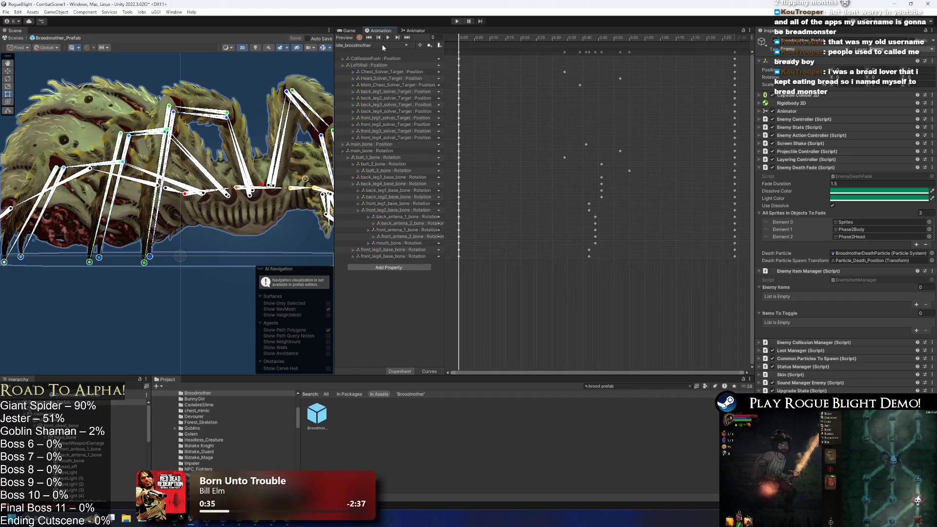
{"action": "left_click", "coordinate": [371, 45]}
{"action": "left_click", "coordinate": [372, 117]}
{"action": "left_click", "coordinate": [371, 46]}
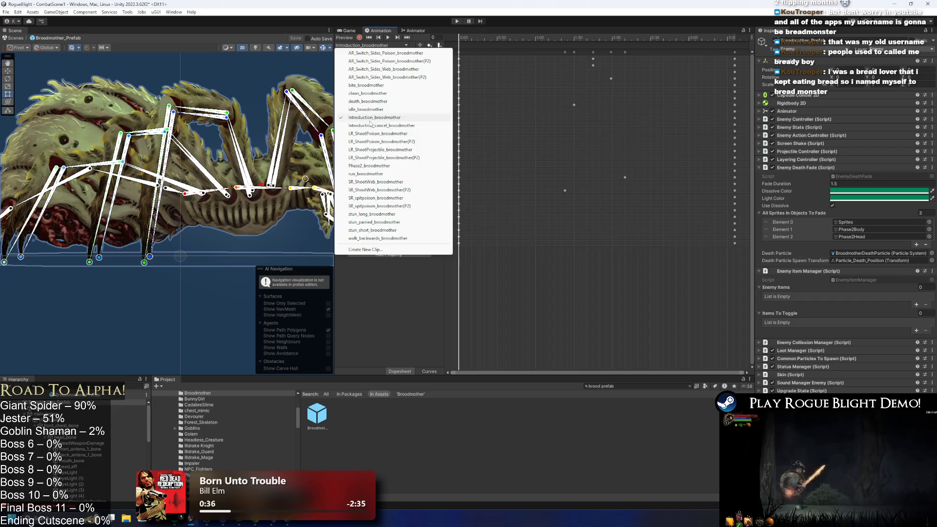
{"action": "left_click", "coordinate": [380, 126]}
Preview the LR_ShootPoison, LR_ShootPoison(P2) and LR_ShootProjectile clips, ending on Phase2_broodmother
{"action": "left_click", "coordinate": [371, 45]}
{"action": "left_click", "coordinate": [385, 133]}
{"action": "left_click", "coordinate": [371, 46]}
{"action": "left_click", "coordinate": [398, 142]}
{"action": "left_click", "coordinate": [371, 45]}
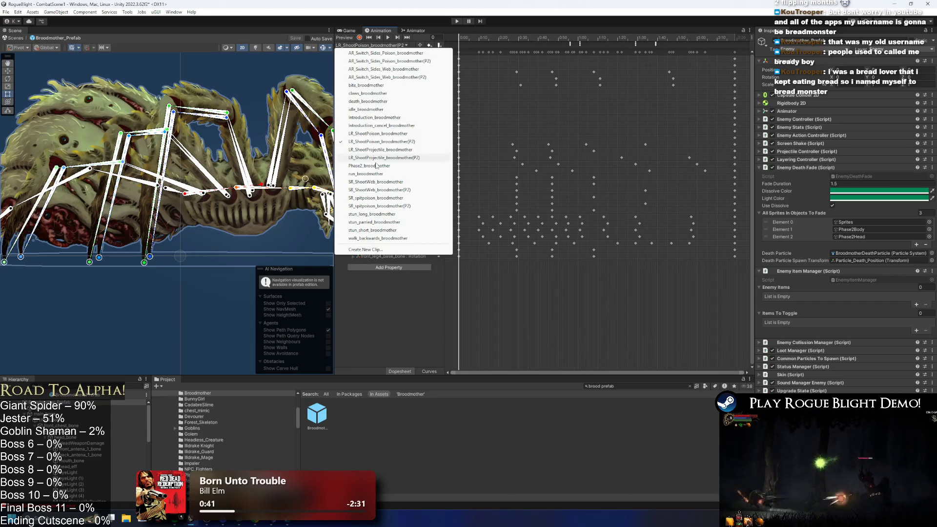
{"action": "left_click", "coordinate": [378, 150]}
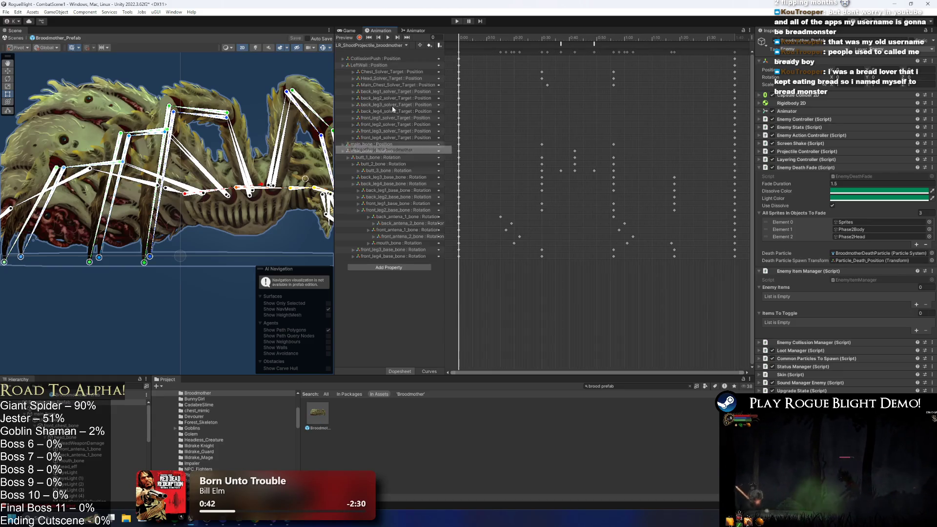
{"action": "left_click", "coordinate": [394, 46]}
{"action": "left_click", "coordinate": [381, 151]}
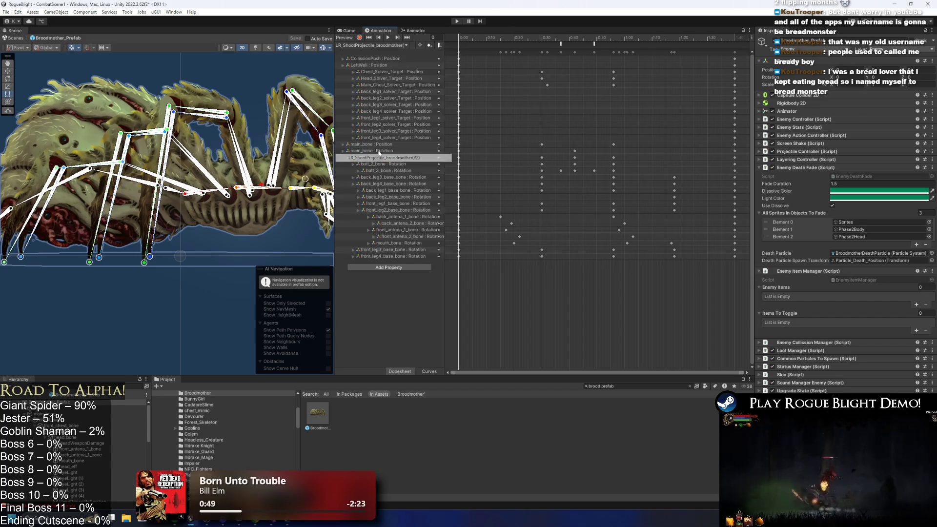
{"action": "left_click", "coordinate": [394, 45]}
{"action": "left_click", "coordinate": [384, 165]}
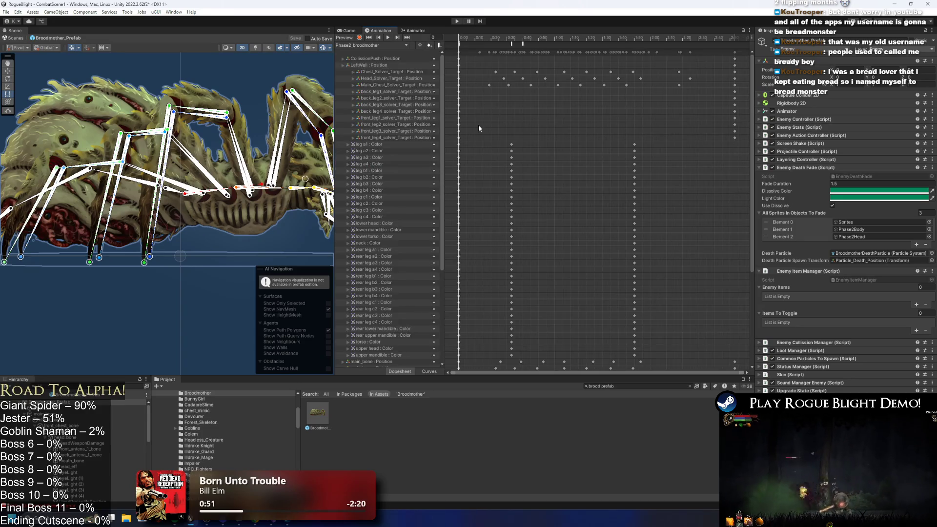
Select the BodyParticle(P2) track's frame-0 key and scrub the preview to frame 29 and back
{"action": "scroll", "coordinate": [388, 248], "scroll_direction": "down", "scroll_amount": 5}
{"action": "left_click", "coordinate": [386, 270]}
{"action": "left_click", "coordinate": [477, 270]}
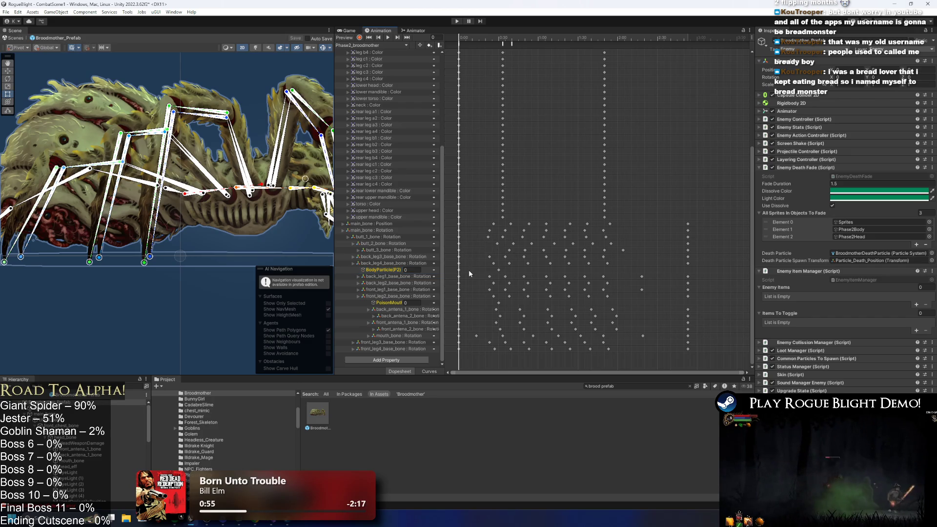
{"action": "left_click_drag", "start_coordinate": [493, 47], "coordinate": [496, 47]}
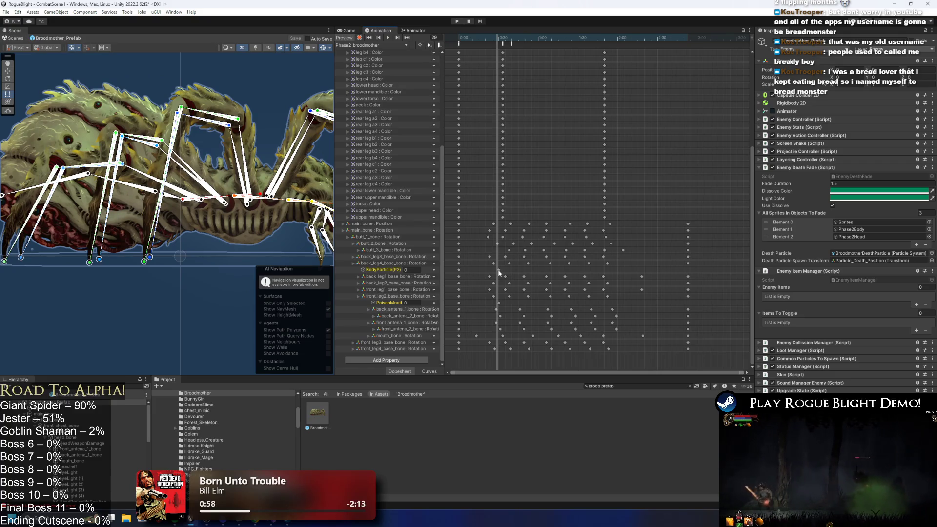
{"action": "left_click_drag", "start_coordinate": [491, 38], "coordinate": [449, 40]}
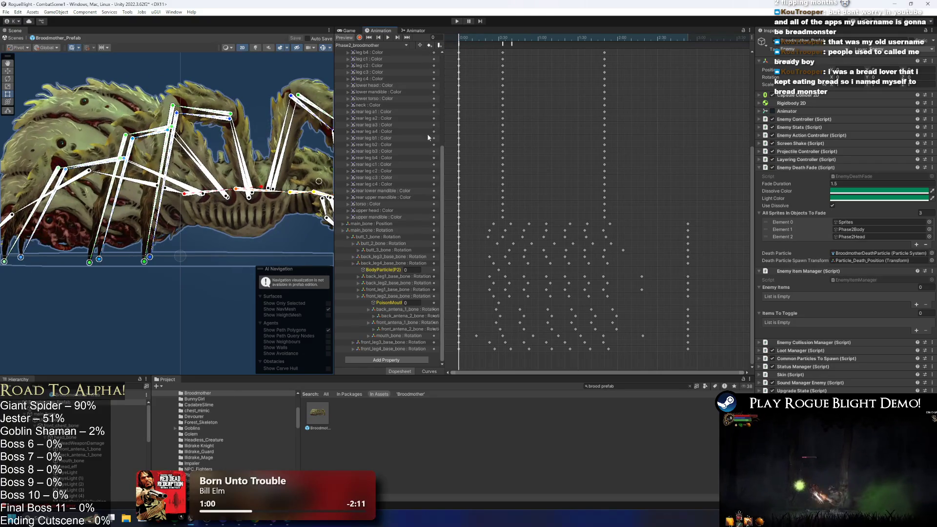
With recording on, key the BodyParticle(P2) object as enabled at frame 30
{"action": "left_click", "coordinate": [386, 270]}
{"action": "scroll", "coordinate": [58, 464], "scroll_direction": "down", "scroll_amount": 5}
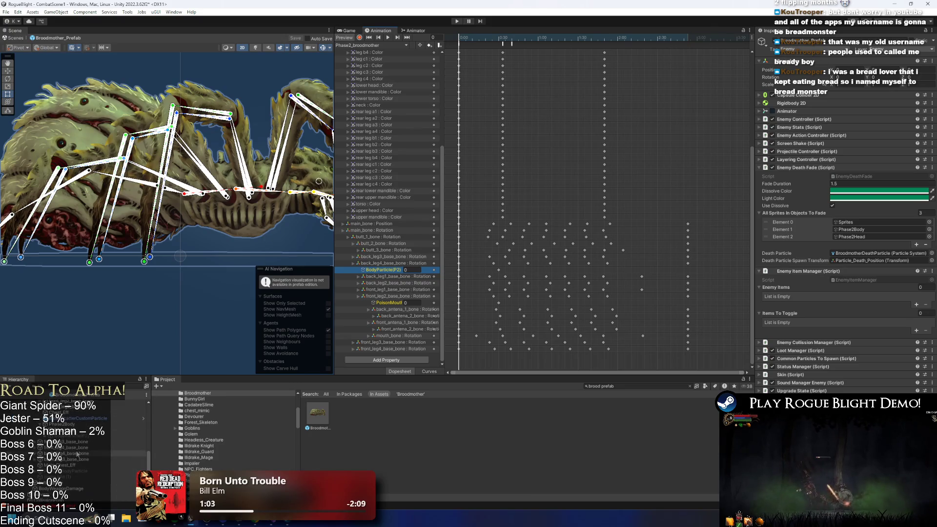
{"action": "left_click", "coordinate": [95, 436]}
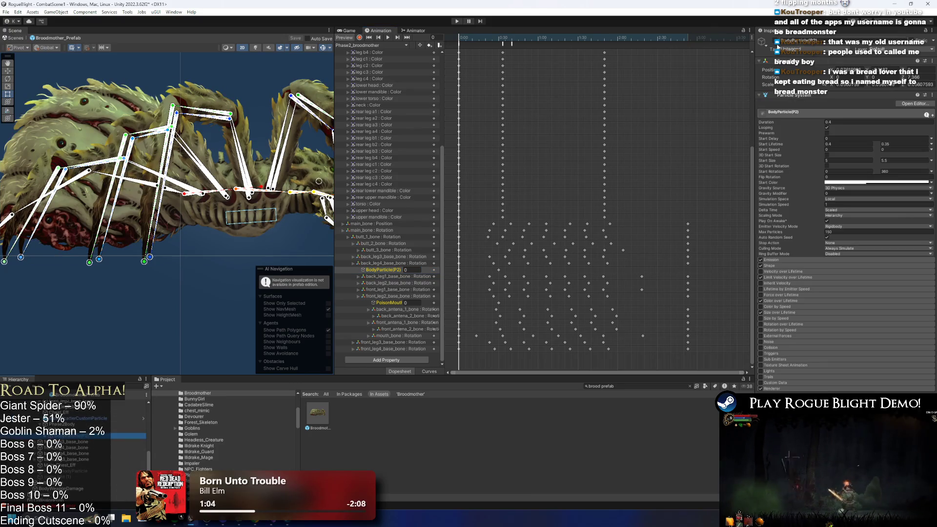
{"action": "left_click", "coordinate": [440, 47]}
{"action": "left_click", "coordinate": [359, 38]}
{"action": "left_click_drag", "start_coordinate": [482, 41], "coordinate": [500, 38]}
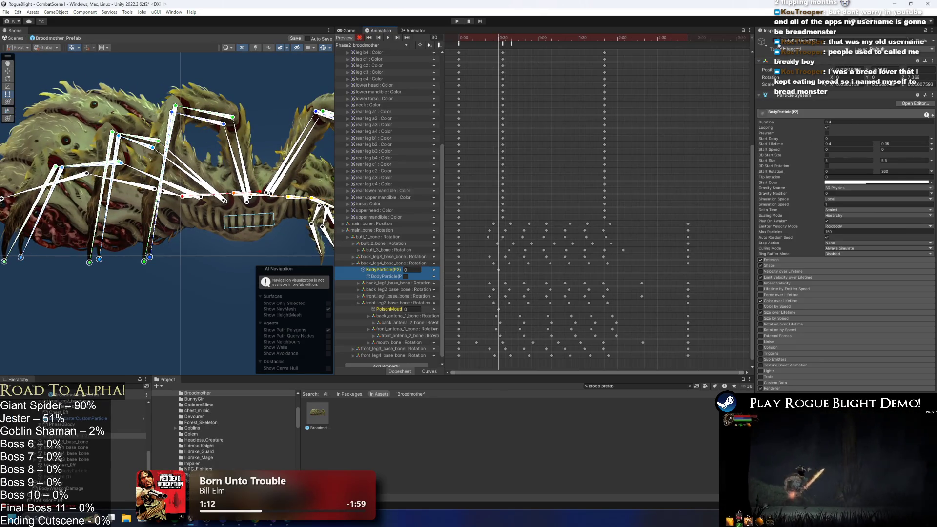
{"action": "left_click", "coordinate": [406, 276]}
Delete the BodyParticle(P2) and PoisonMouth property tracks from Phase2_broodmother
{"action": "left_click", "coordinate": [383, 270]}
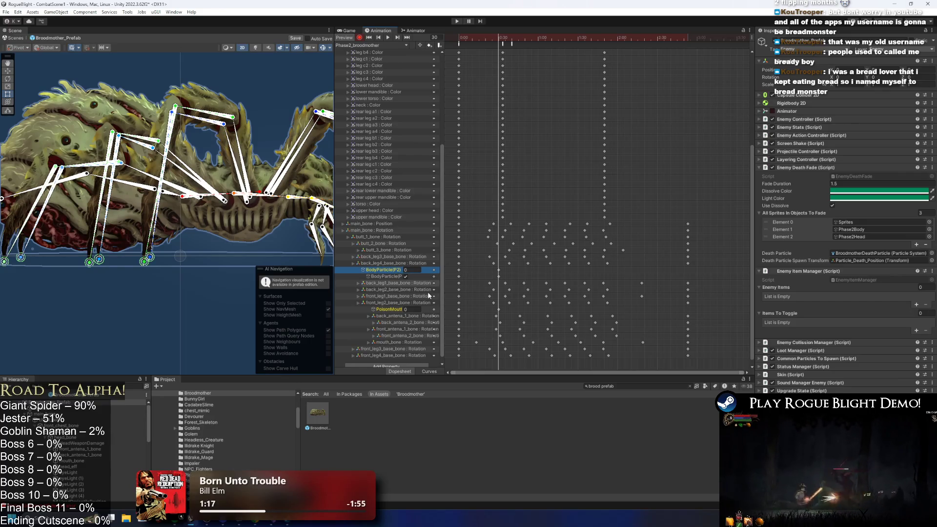
{"action": "key", "text": "Delete"}
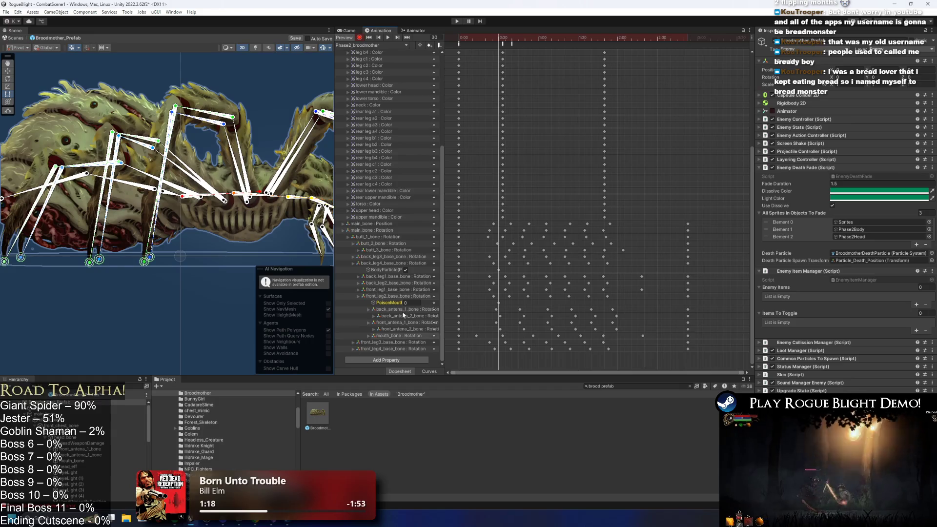
{"action": "scroll", "coordinate": [127, 428], "scroll_direction": "down", "scroll_amount": 3}
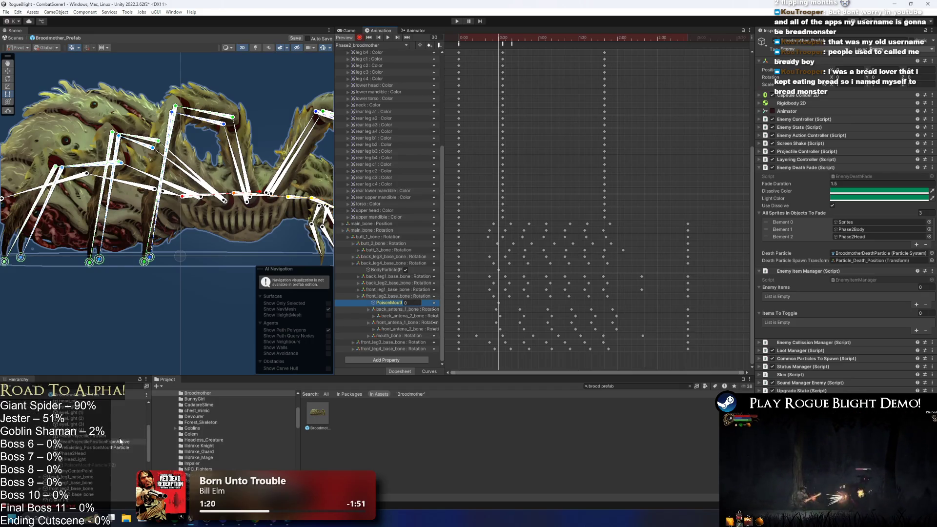
{"action": "left_click", "coordinate": [112, 465]}
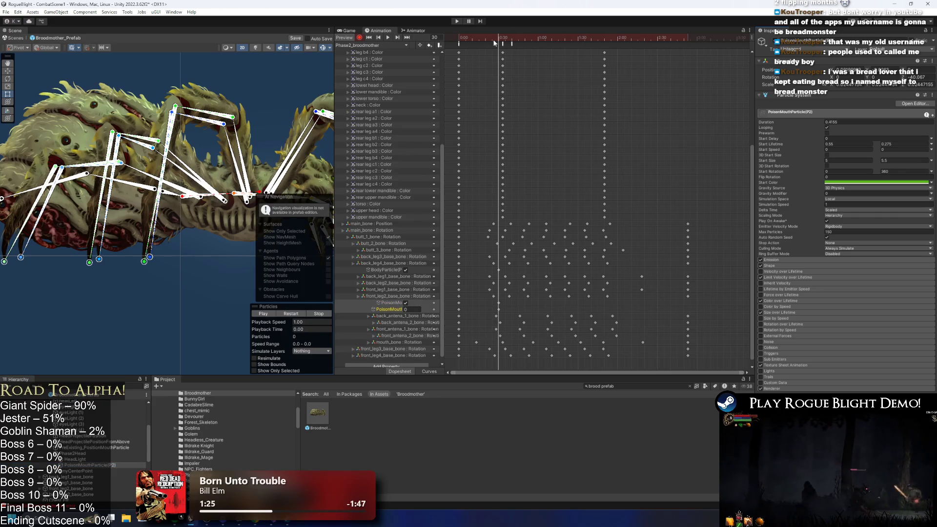
{"action": "left_click", "coordinate": [408, 301]}
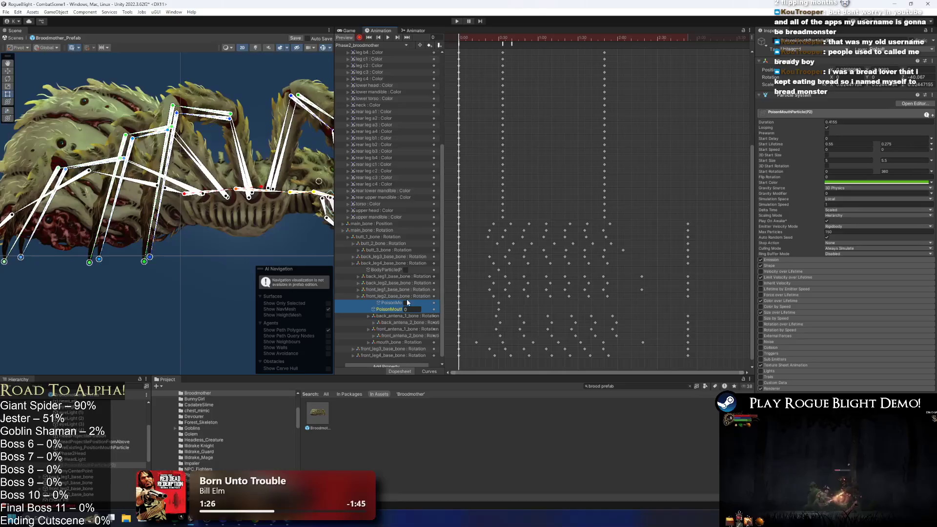
{"action": "key", "text": "Delete"}
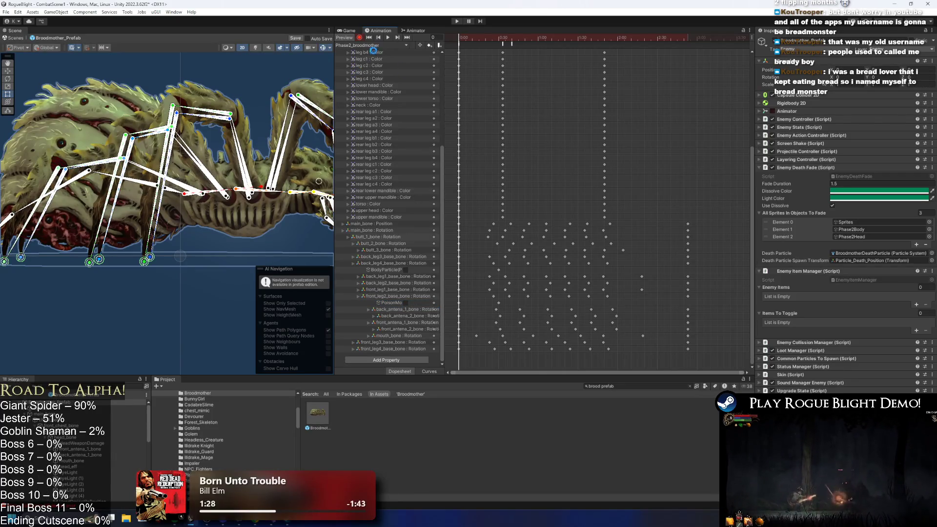
{"action": "left_click", "coordinate": [372, 45]}
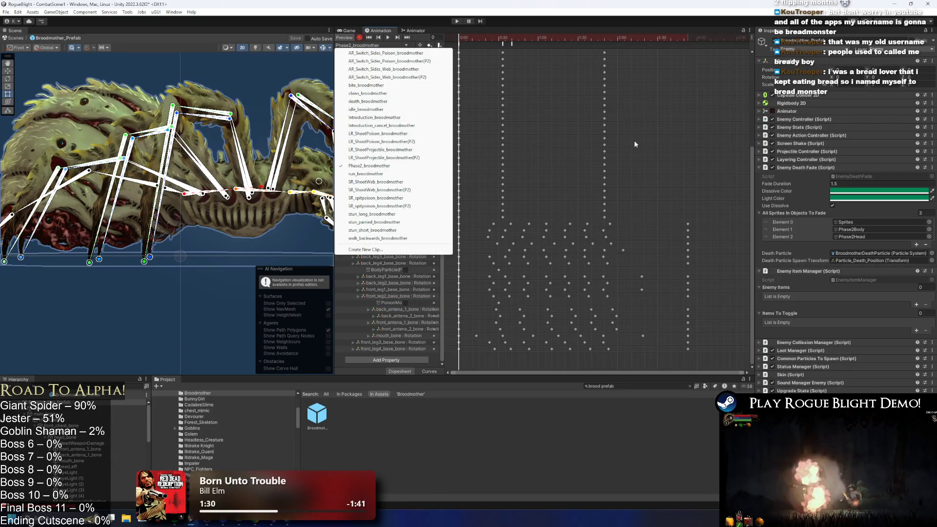
Review the run, SR_ShootWeb, SR_ShootWeb(P2) and SR_spitpoison Broodmother clips
{"action": "left_click", "coordinate": [621, 142]}
{"action": "left_click", "coordinate": [386, 44]}
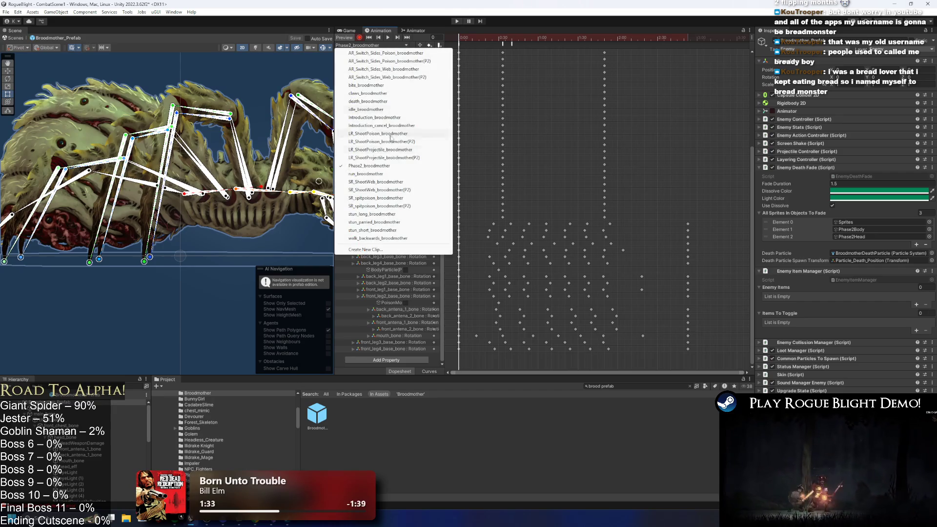
{"action": "left_click", "coordinate": [383, 49]}
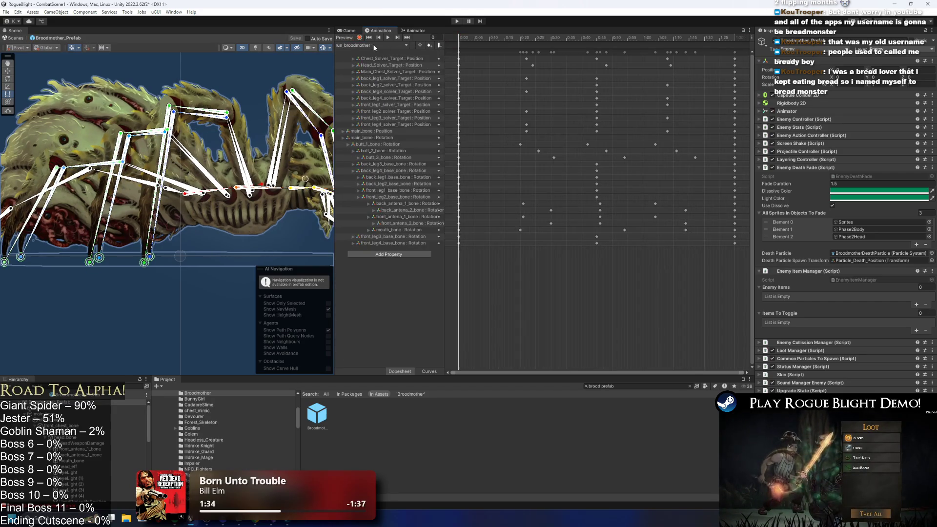
{"action": "left_click", "coordinate": [384, 45]}
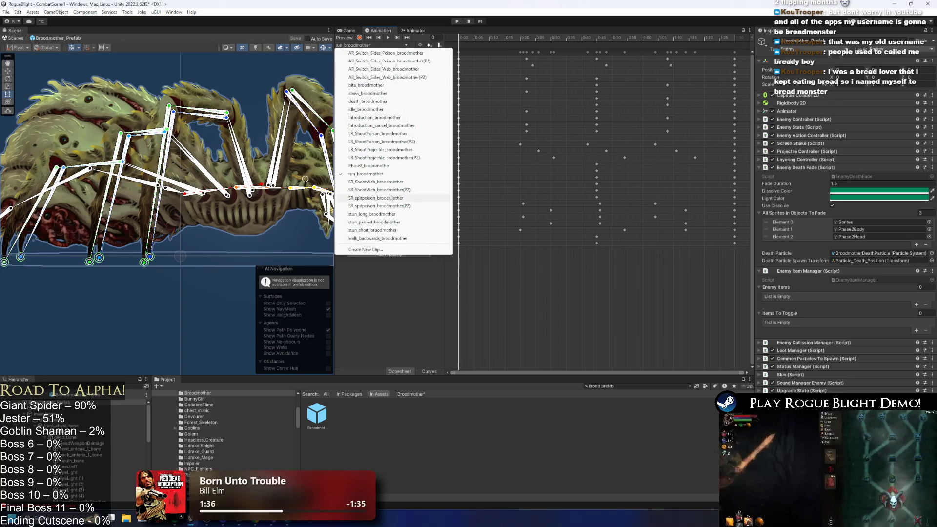
{"action": "left_click", "coordinate": [386, 184]}
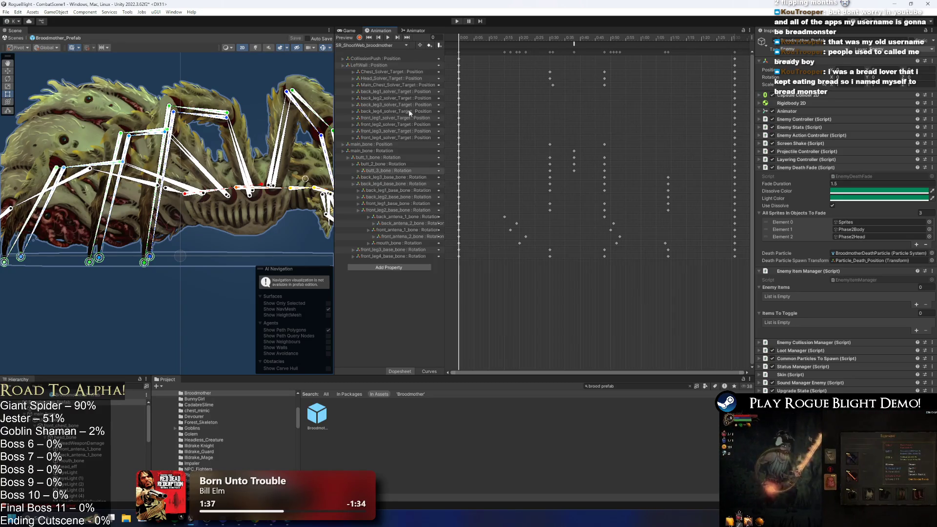
{"action": "left_click", "coordinate": [383, 45]}
{"action": "left_click", "coordinate": [384, 192]}
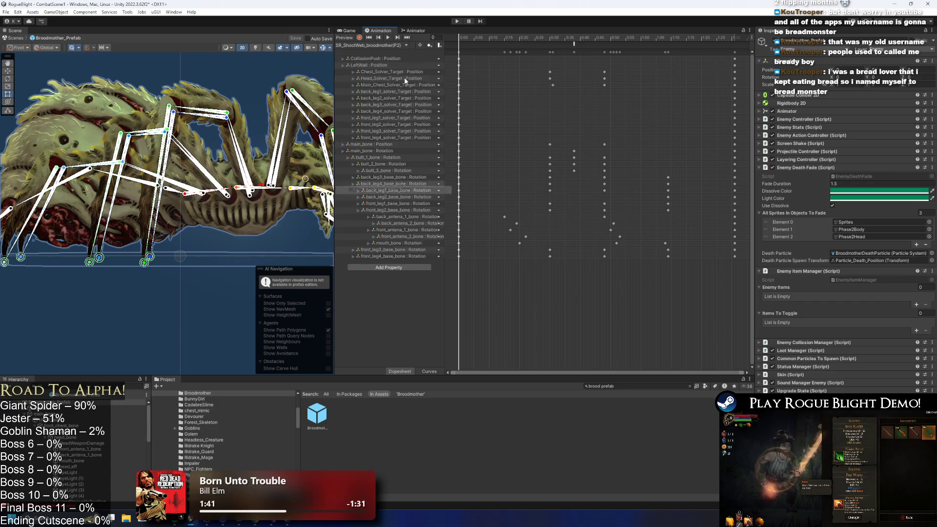
{"action": "left_click", "coordinate": [356, 45]}
{"action": "left_click", "coordinate": [356, 45]}
{"action": "left_click", "coordinate": [359, 45]}
{"action": "left_click", "coordinate": [376, 198]}
Review SR_spitpoison(P2), the three stun clips and walk_backwards_broodmother, then start a playtest
{"action": "left_click", "coordinate": [362, 45]}
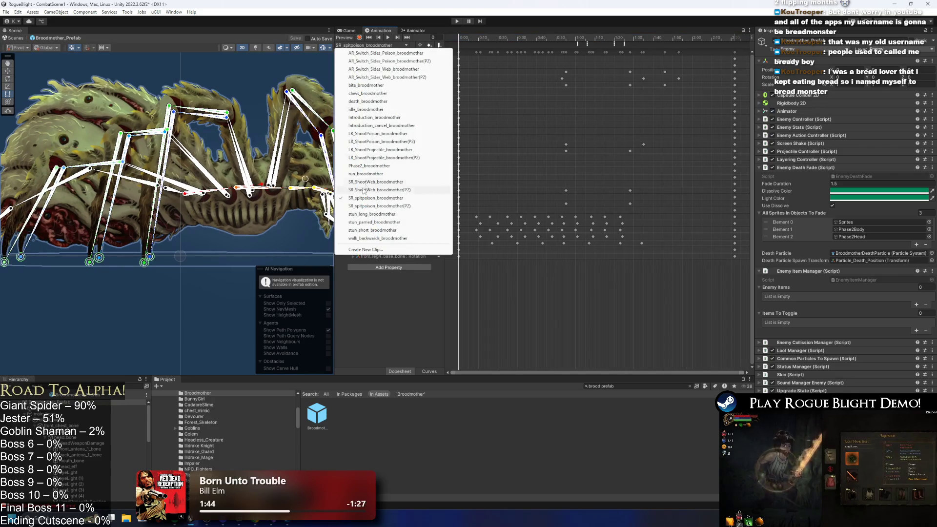
{"action": "left_click", "coordinate": [378, 206]}
{"action": "left_click", "coordinate": [356, 45]}
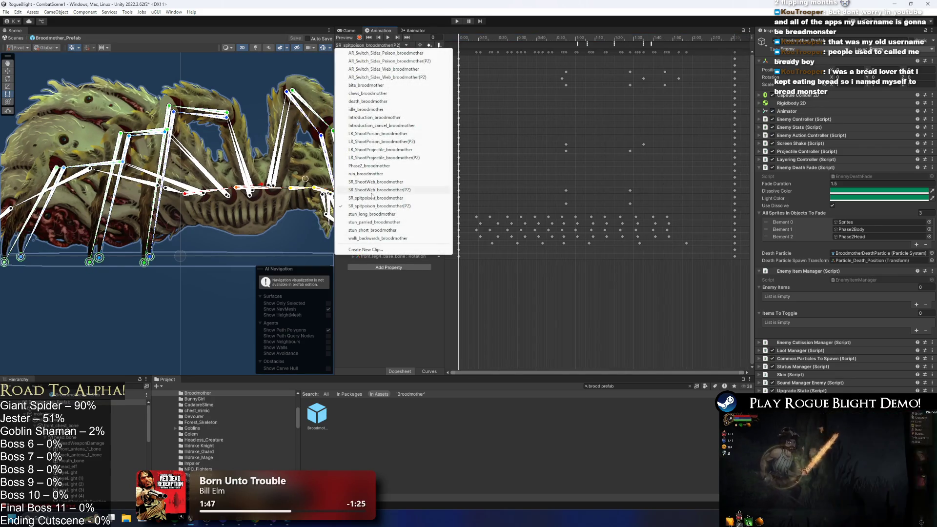
{"action": "left_click", "coordinate": [364, 214]}
{"action": "left_click", "coordinate": [356, 45]}
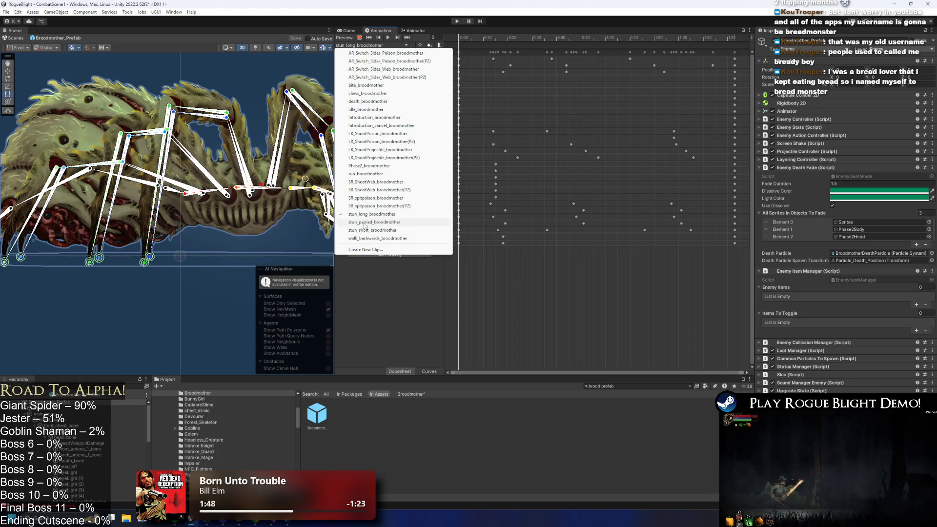
{"action": "left_click", "coordinate": [373, 222]}
{"action": "left_click", "coordinate": [356, 45]}
{"action": "left_click", "coordinate": [374, 229]}
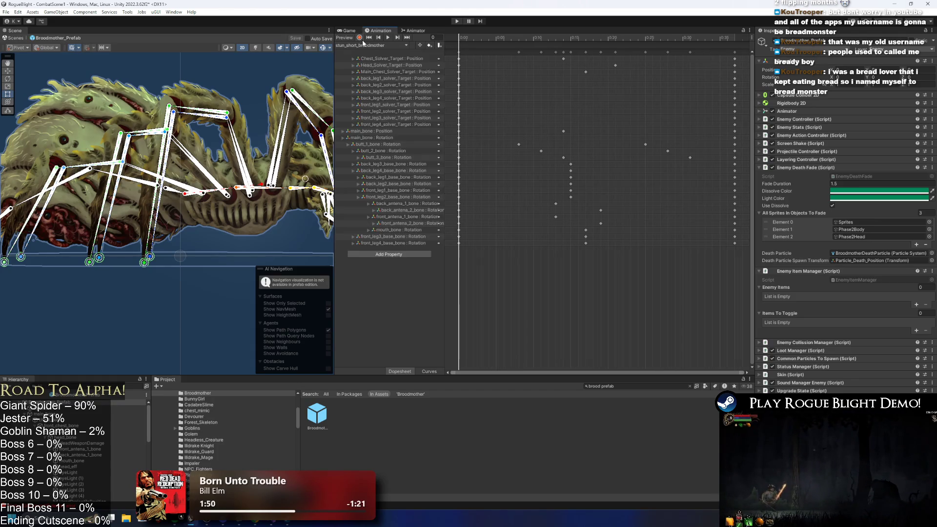
{"action": "left_click", "coordinate": [370, 48]}
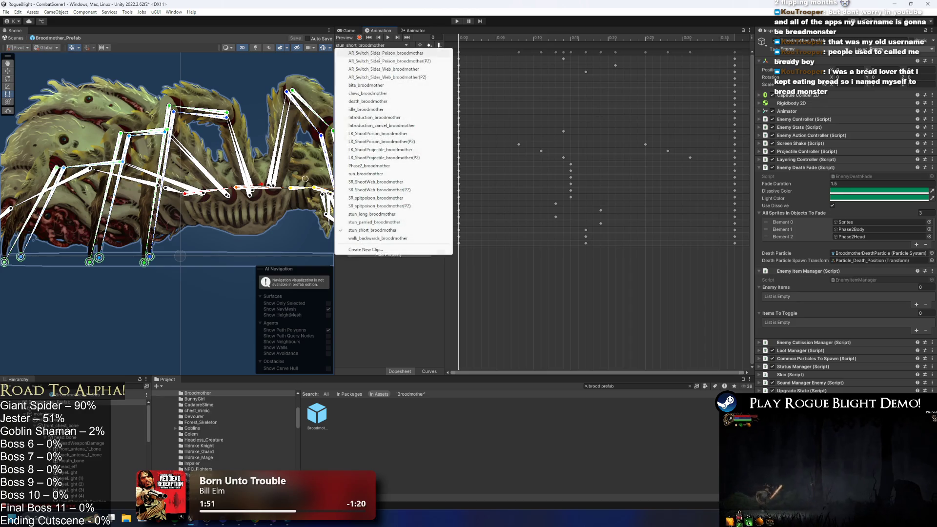
{"action": "left_click", "coordinate": [376, 238]}
{"action": "left_click", "coordinate": [456, 21]}
{"action": "key", "text": "Return"}
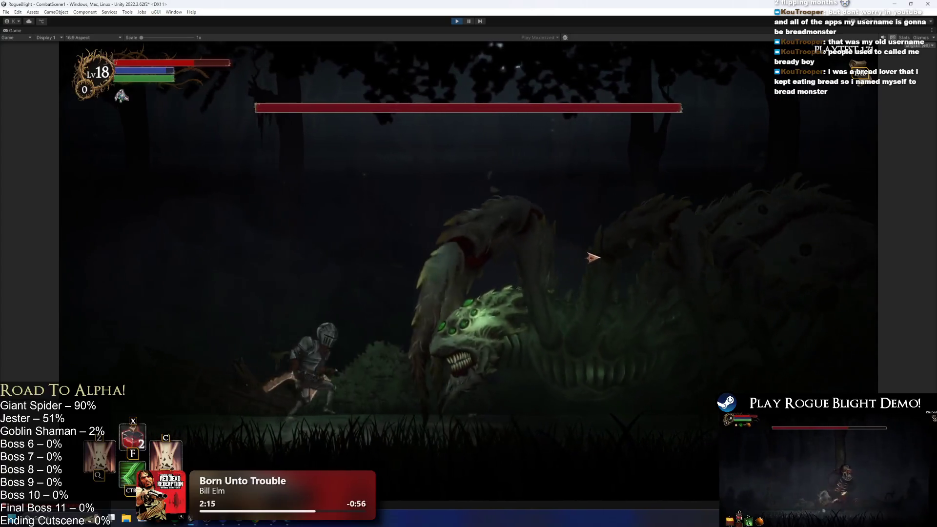
Enable cheats to set enemy health to 1, kill the Broodmother, and stop Play mode
{"action": "key", "text": "F1"}
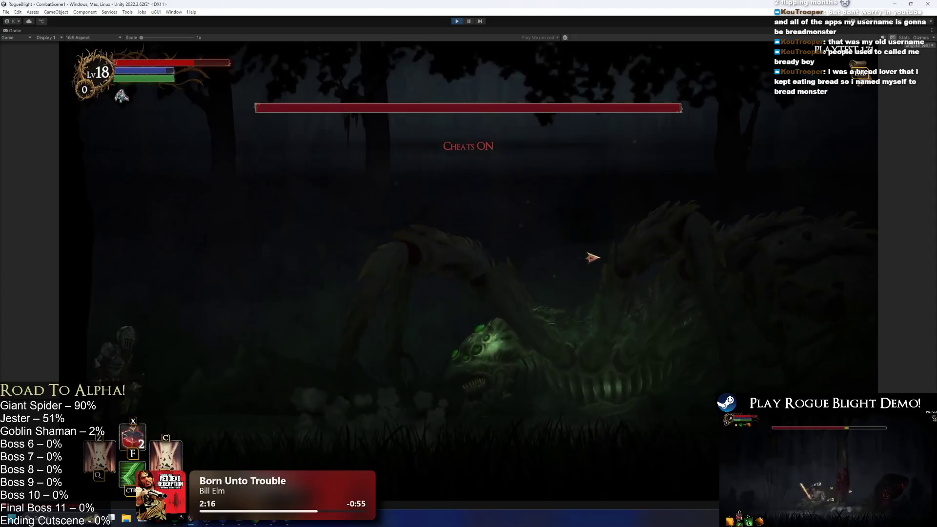
{"action": "left_click", "coordinate": [660, 234]}
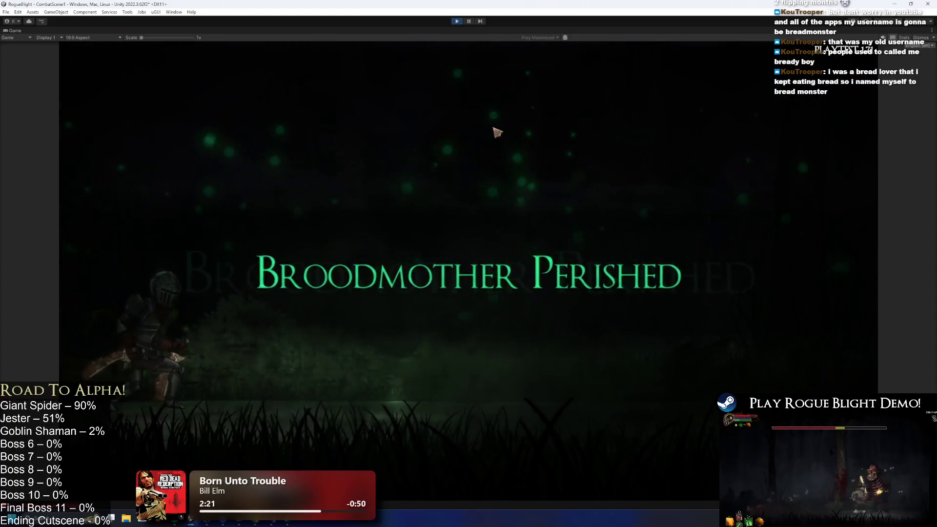
{"action": "left_click", "coordinate": [459, 21]}
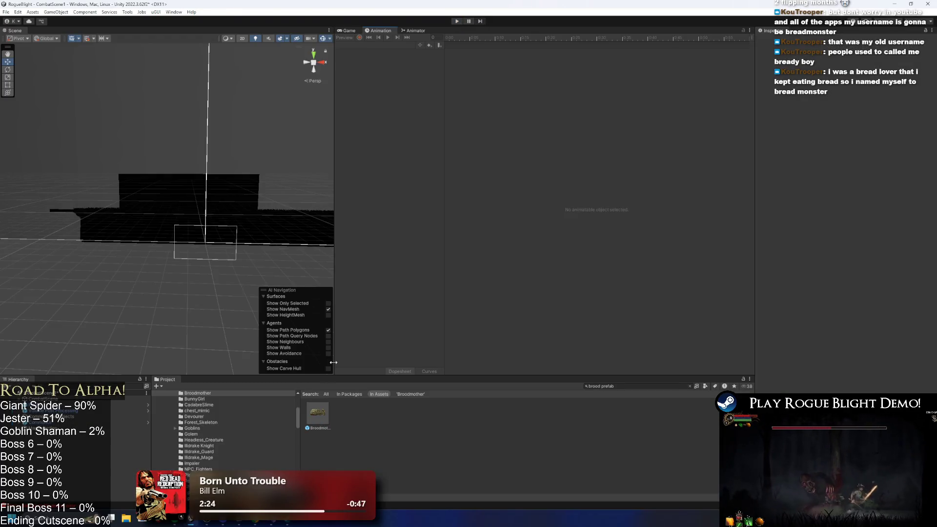
Open the Broodmother prefab, add a fade-list slot and drag BodyLight into it
{"action": "double_click", "coordinate": [317, 412]}
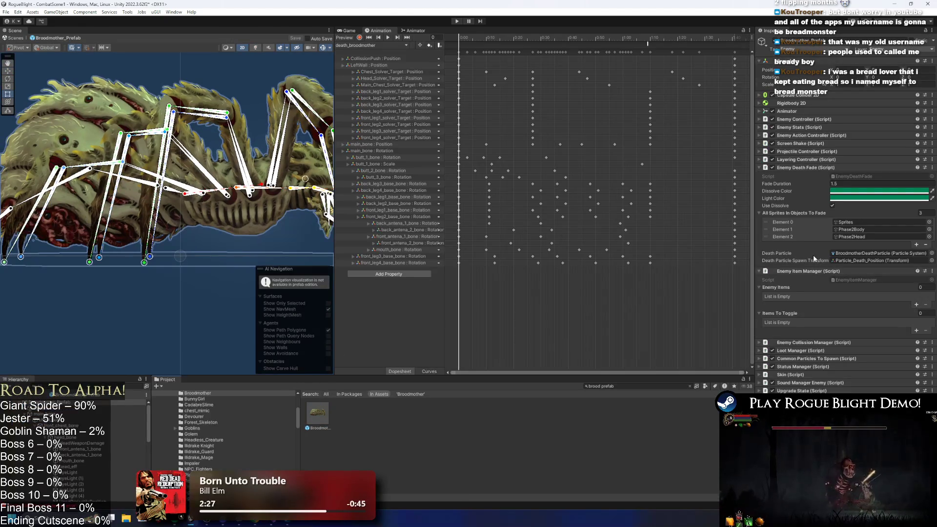
{"action": "left_click", "coordinate": [861, 230]}
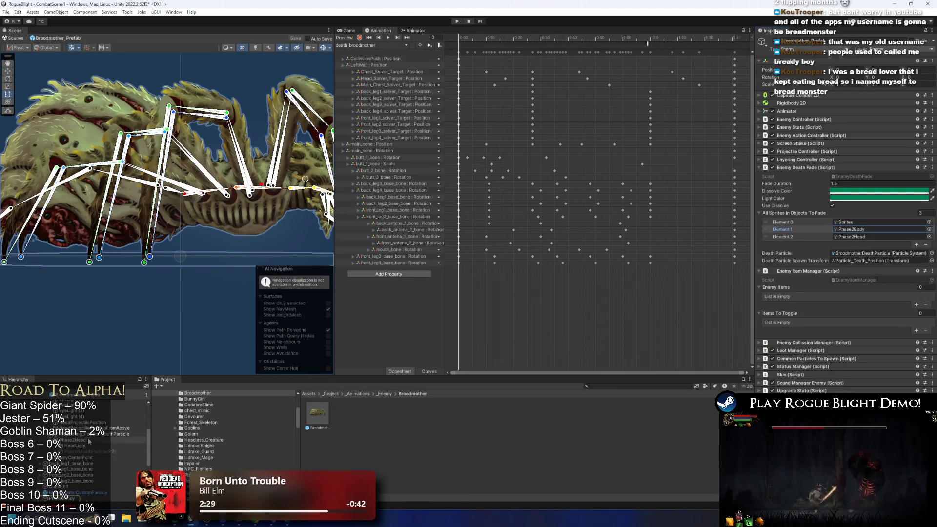
{"action": "scroll", "coordinate": [88, 442], "scroll_direction": "down", "scroll_amount": 2}
{"action": "left_click", "coordinate": [856, 237]}
{"action": "left_click", "coordinate": [916, 246]}
{"action": "left_click", "coordinate": [857, 230]}
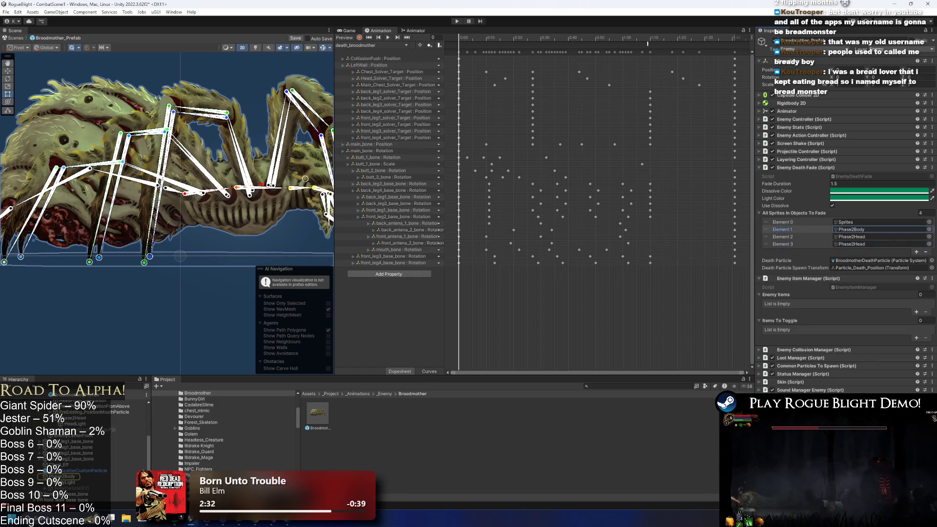
{"action": "left_click_drag", "start_coordinate": [68, 482], "coordinate": [851, 237]}
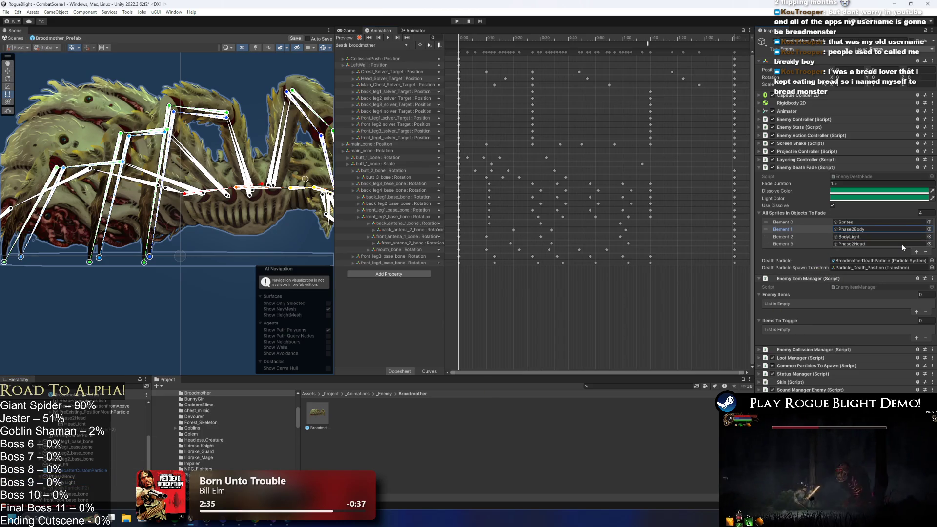
Add HeadLight as Element 4 of the death-fade list
{"action": "left_click", "coordinate": [915, 252]}
{"action": "left_click", "coordinate": [854, 237]}
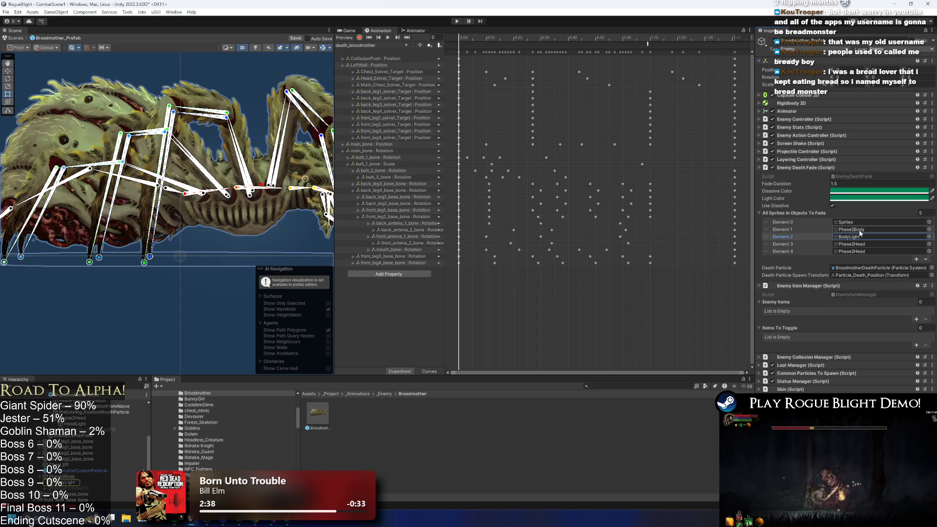
{"action": "left_click", "coordinate": [860, 244]}
{"action": "left_click_drag", "start_coordinate": [80, 424], "coordinate": [858, 252]}
{"action": "left_click", "coordinate": [916, 259]}
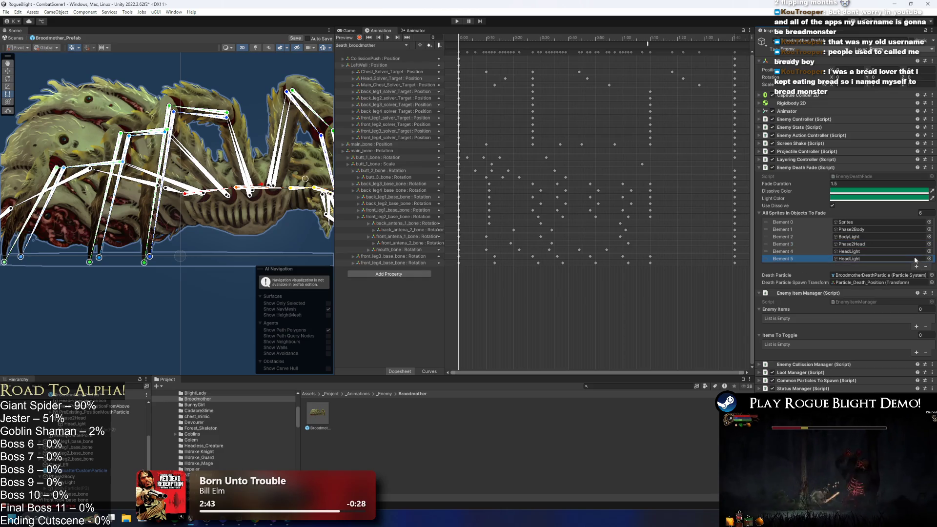
Move the five eyeLight objects below PoisonMouthParticle(F2) in the Hierarchy
{"action": "scroll", "coordinate": [101, 452], "scroll_direction": "up", "scroll_amount": 5}
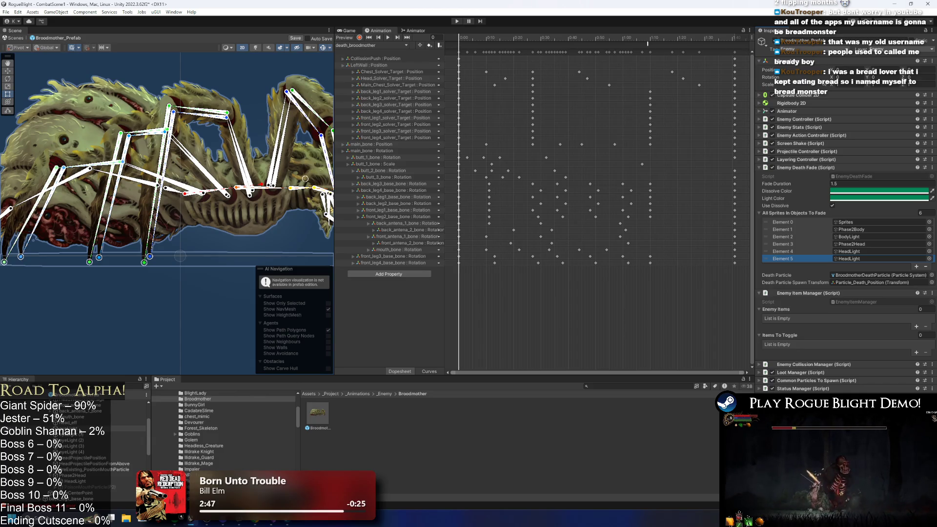
{"action": "left_click", "coordinate": [79, 452]}
{"action": "left_click", "coordinate": [79, 453], "text": "shift"}
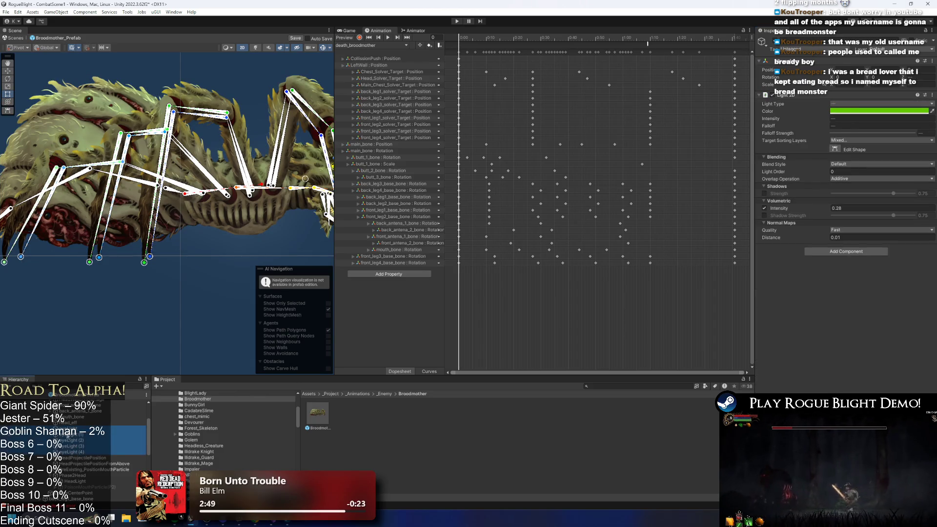
{"action": "left_click_drag", "start_coordinate": [71, 479], "coordinate": [118, 460]}
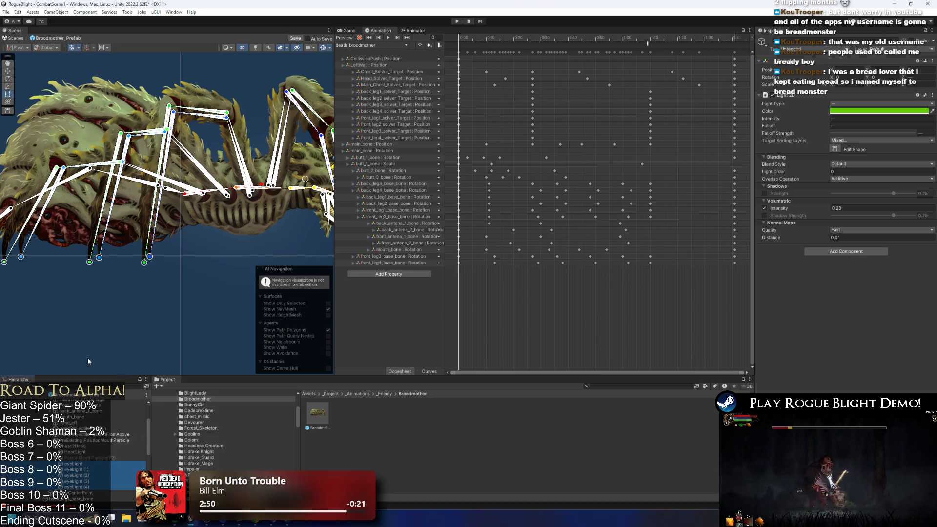
{"action": "scroll", "coordinate": [75, 417], "scroll_direction": "up", "scroll_amount": 3}
{"action": "left_click", "coordinate": [63, 404]}
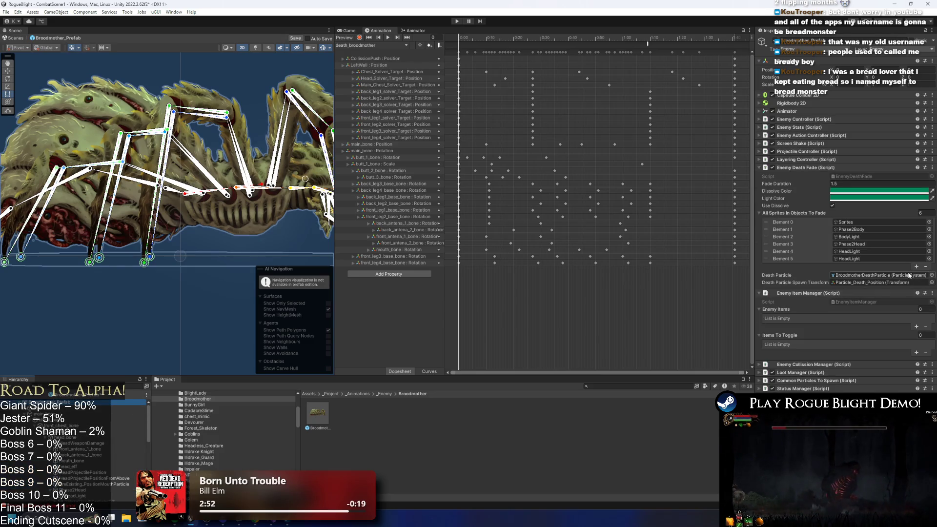
Assign eyeLight to Element 5 and add three more fade-list slots
{"action": "left_click", "coordinate": [875, 260]}
{"action": "scroll", "coordinate": [100, 447], "scroll_direction": "down", "scroll_amount": 3}
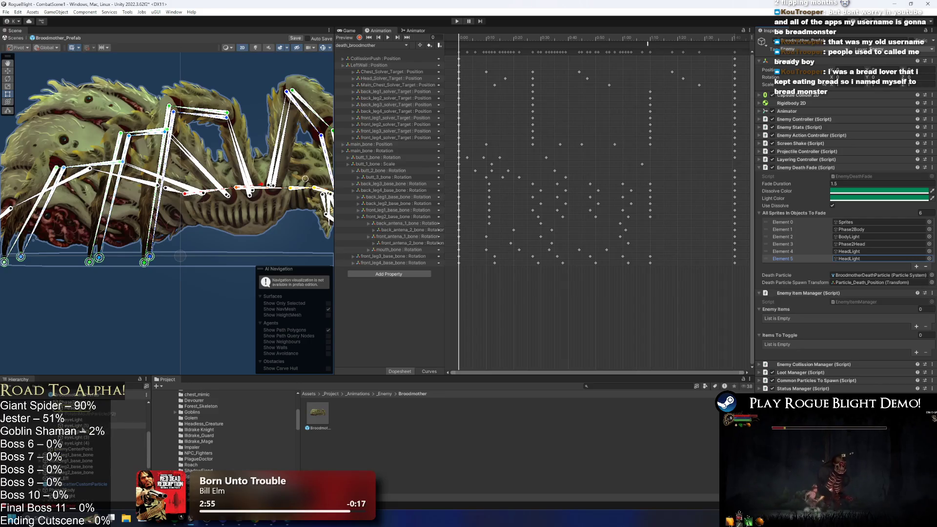
{"action": "mouse_move", "coordinate": [73, 420]}
{"action": "left_mouse_down"}
{"action": "mouse_move", "coordinate": [878, 258]}
{"action": "mouse_move", "coordinate": [908, 262]}
{"action": "left_mouse_up"}
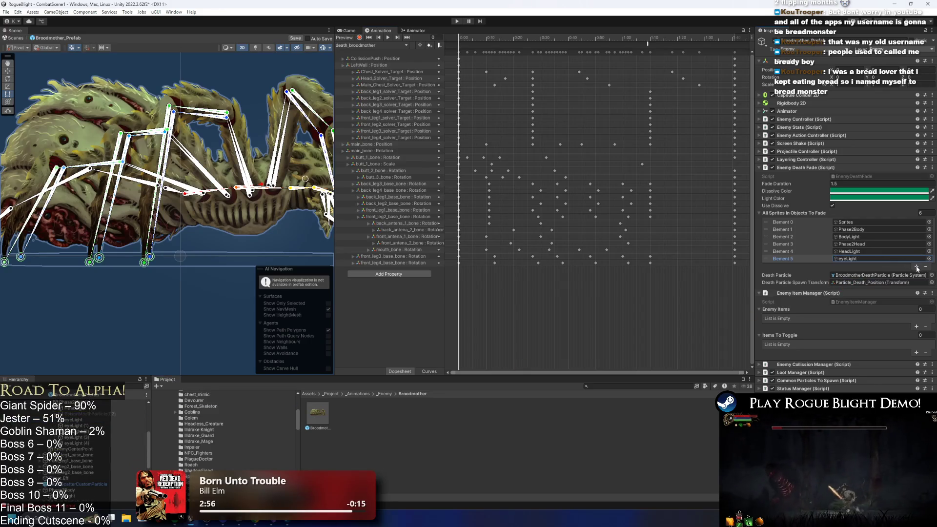
{"action": "left_click", "coordinate": [916, 267]}
{"action": "left_click", "coordinate": [915, 274]}
{"action": "left_click", "coordinate": [915, 282]}
{"action": "left_click", "coordinate": [873, 258]}
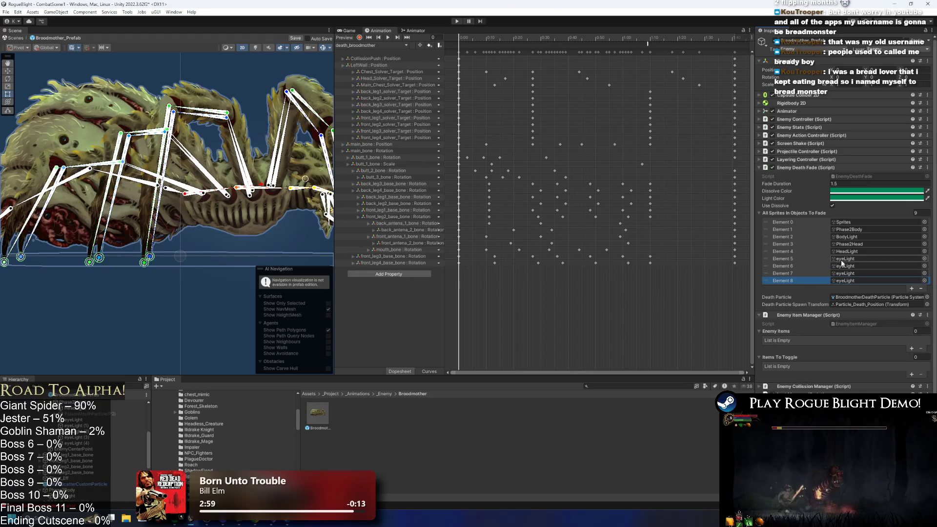
Fill Elements 6–9 with eyeLight (1) through eyeLight (4) and launch a new playtest
{"action": "mouse_move", "coordinate": [73, 425]}
{"action": "left_mouse_down"}
{"action": "mouse_move", "coordinate": [536, 317]}
{"action": "mouse_move", "coordinate": [861, 266]}
{"action": "left_mouse_up"}
{"action": "mouse_move", "coordinate": [73, 432]}
{"action": "left_mouse_down"}
{"action": "mouse_move", "coordinate": [122, 429]}
{"action": "mouse_move", "coordinate": [851, 273]}
{"action": "left_mouse_up"}
{"action": "left_click_drag", "start_coordinate": [74, 437], "coordinate": [872, 284]}
{"action": "left_click", "coordinate": [912, 288]}
{"action": "left_click_drag", "start_coordinate": [866, 289], "coordinate": [866, 289]}
{"action": "left_click", "coordinate": [457, 21]}
Save the prefab, defeat the Broodmother using the F1 one-health cheat, and stop the playtest
{"action": "key", "text": "Return"}
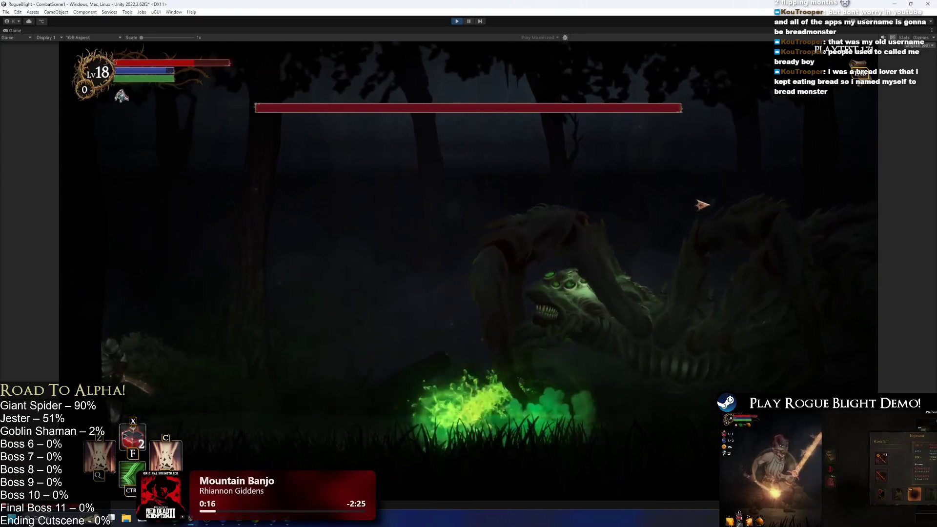
{"action": "key", "text": "F1"}
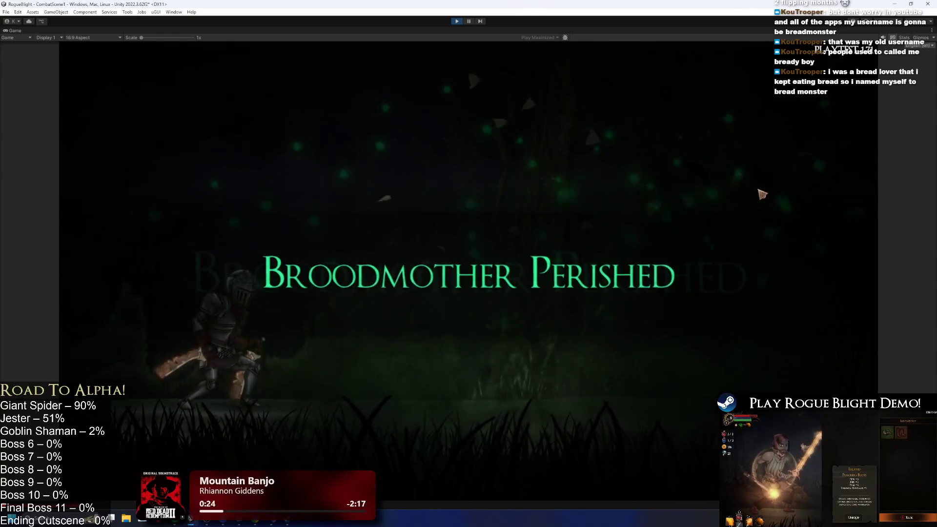
{"action": "left_click", "coordinate": [457, 22]}
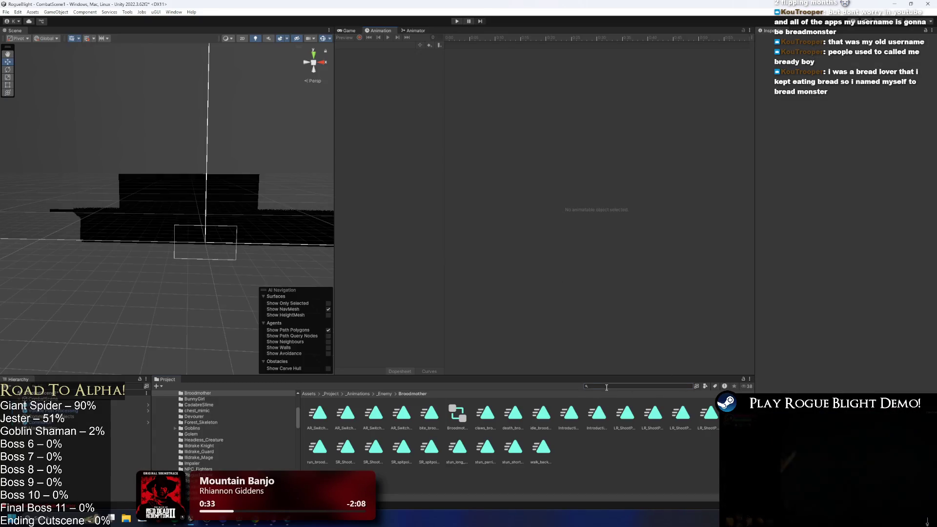
{"action": "left_click", "coordinate": [604, 387]}
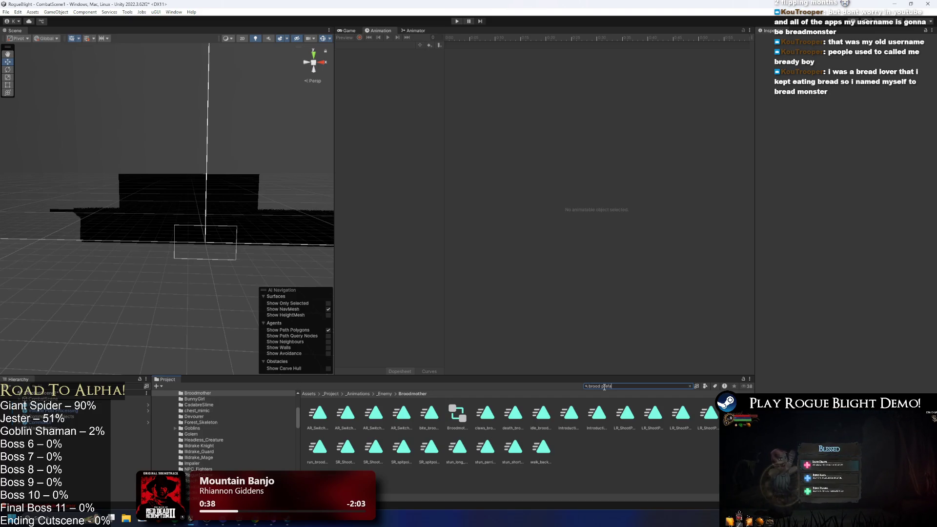
Open Broodmother_Prefab from a 'brood prefab' search and inspect its light, Flame Smoke and Phase2_BodyParticle
{"action": "type", "text": "ab"}
{"action": "double_click", "coordinate": [315, 417]}
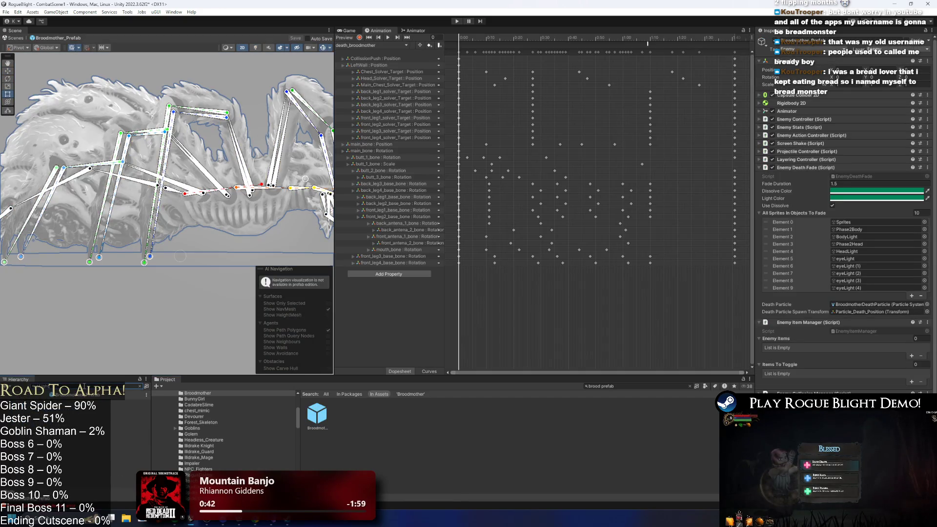
{"action": "left_click", "coordinate": [78, 444]}
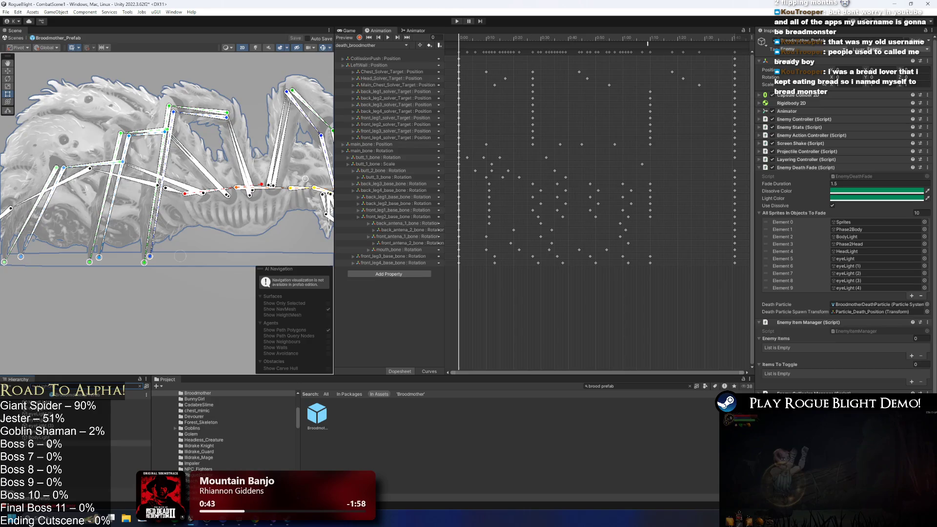
{"action": "scroll", "coordinate": [146, 210], "scroll_direction": "down", "scroll_amount": 1}
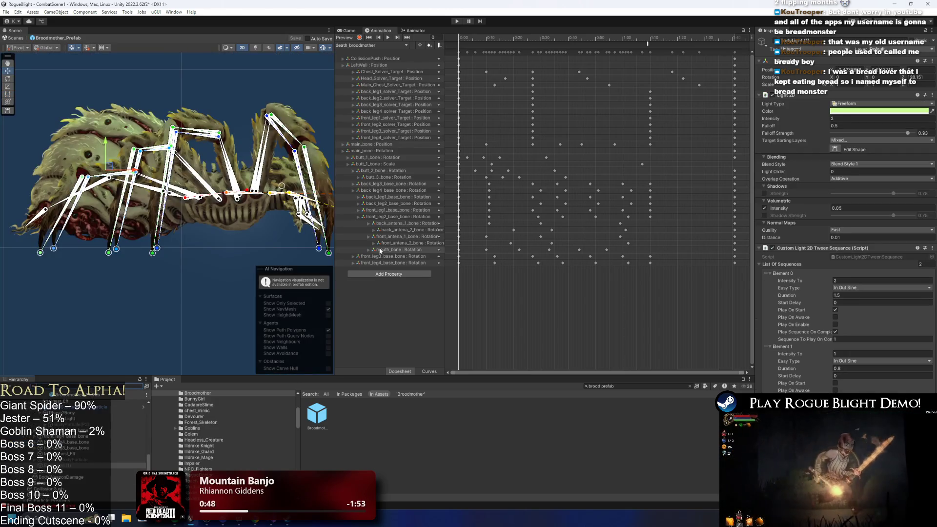
{"action": "left_click", "coordinate": [91, 460]}
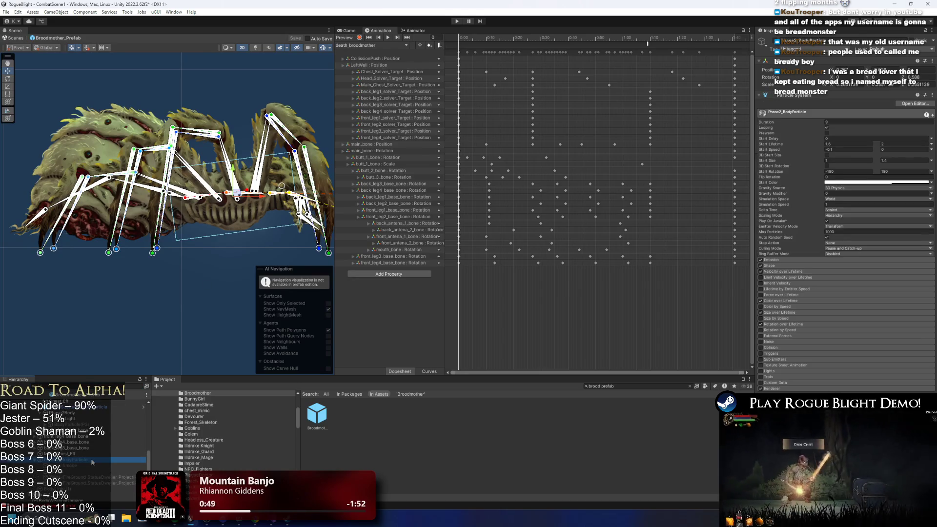
{"action": "left_click", "coordinate": [91, 458]}
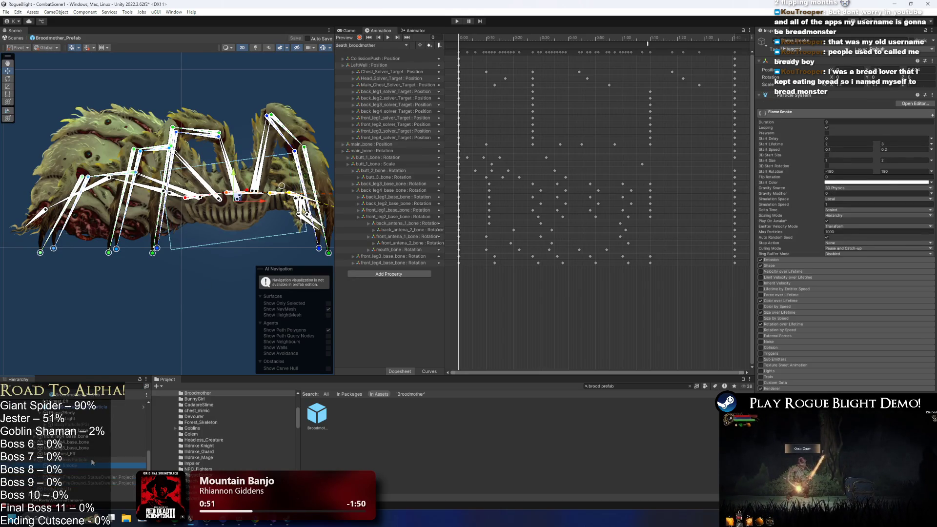
Widen the hierarchy, check BodyParticle(P2), and preview the Phase2_BodyParticle effect playing
{"action": "key", "text": "Left"}
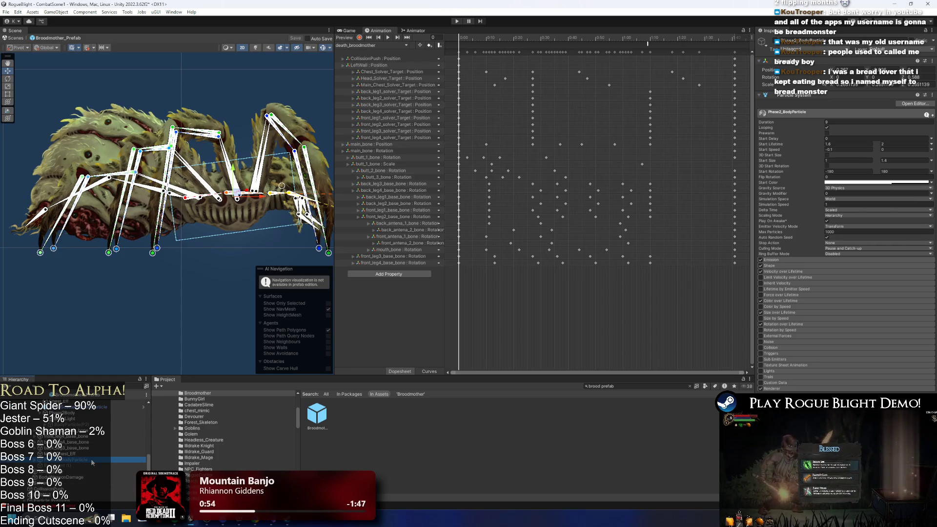
{"action": "scroll", "coordinate": [115, 451], "scroll_direction": "up", "scroll_amount": 2}
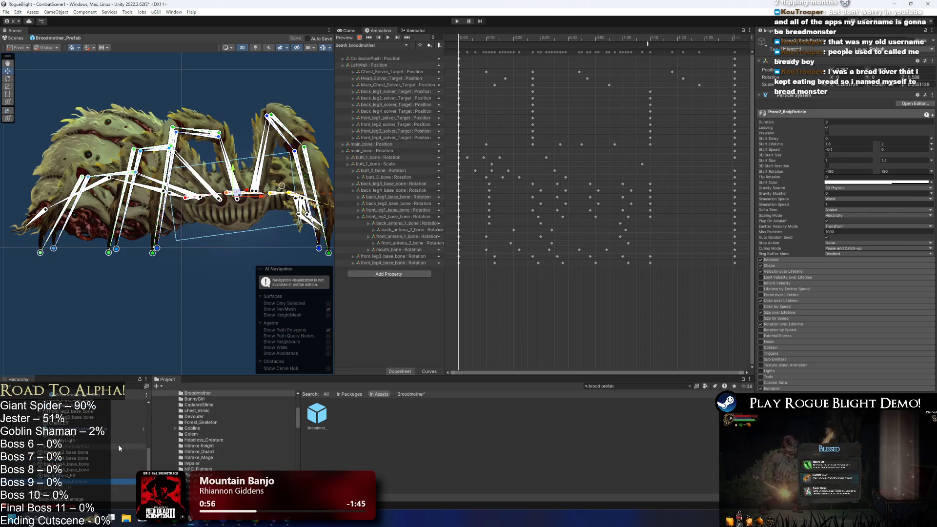
{"action": "left_click_drag", "start_coordinate": [152, 428], "coordinate": [179, 428]}
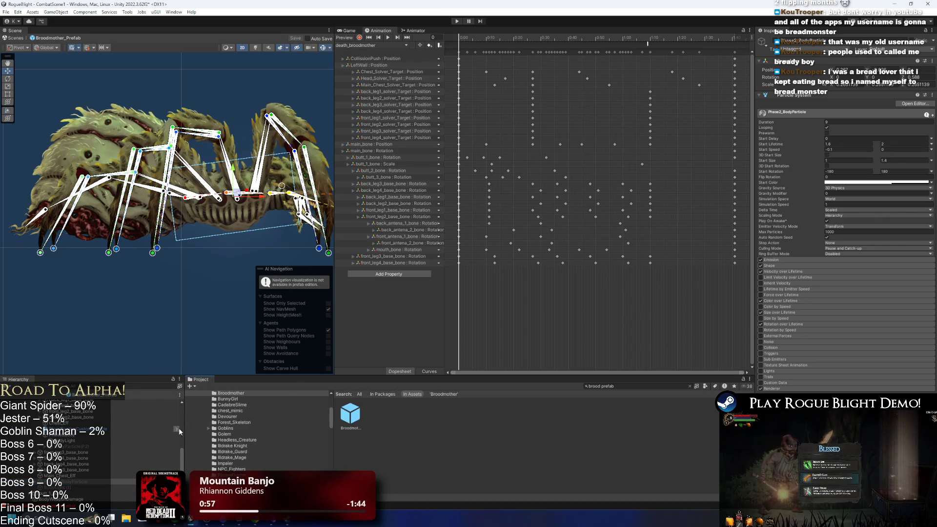
{"action": "left_click", "coordinate": [84, 447]}
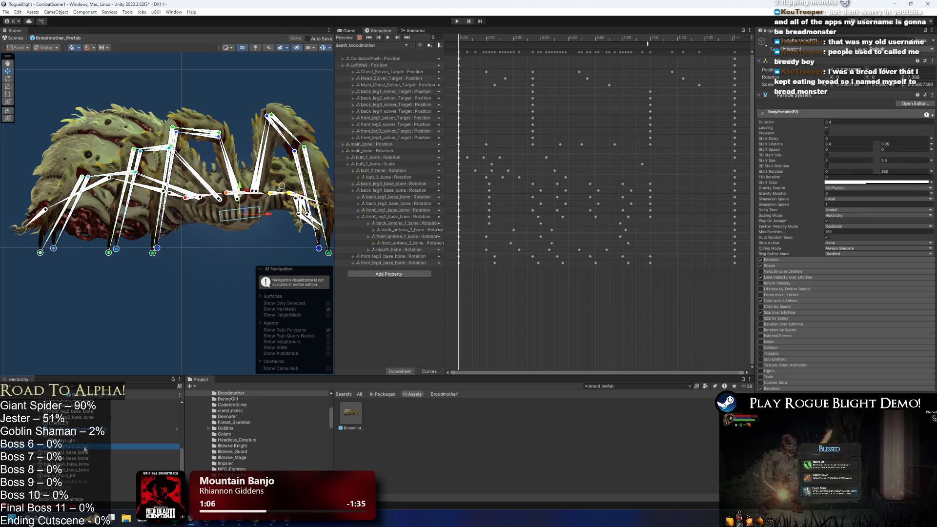
{"action": "left_click", "coordinate": [75, 482]}
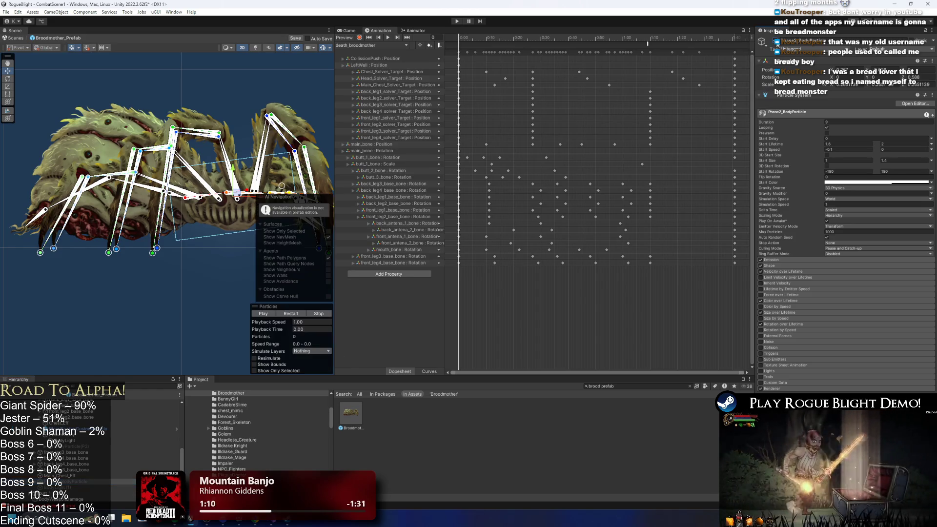
{"action": "left_click", "coordinate": [283, 313]}
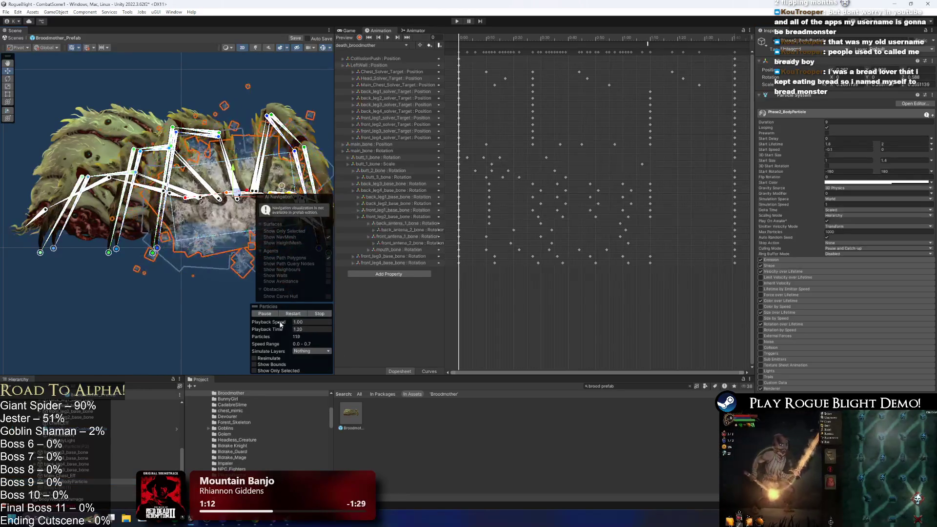
Inspect the lights directly below and above the BodyParticle(P2) effect
{"action": "key", "text": "Down"}
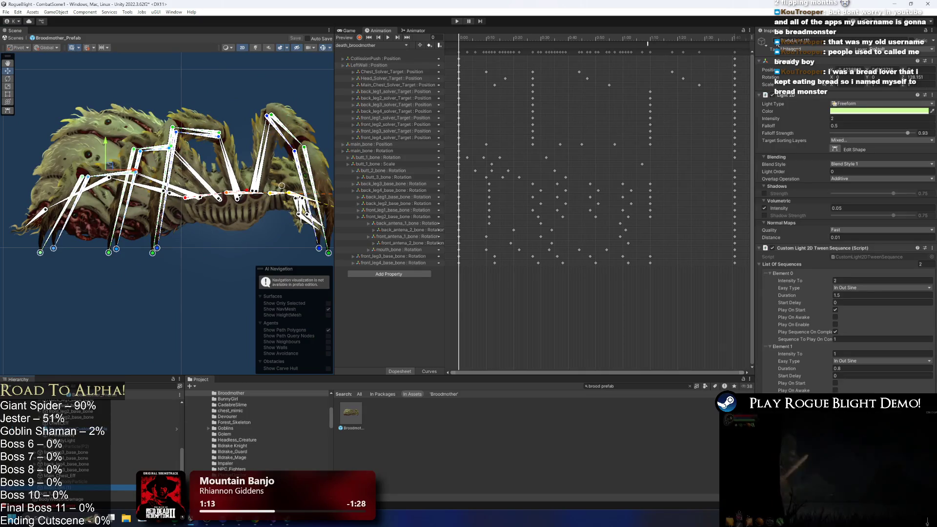
{"action": "left_click", "coordinate": [88, 479]}
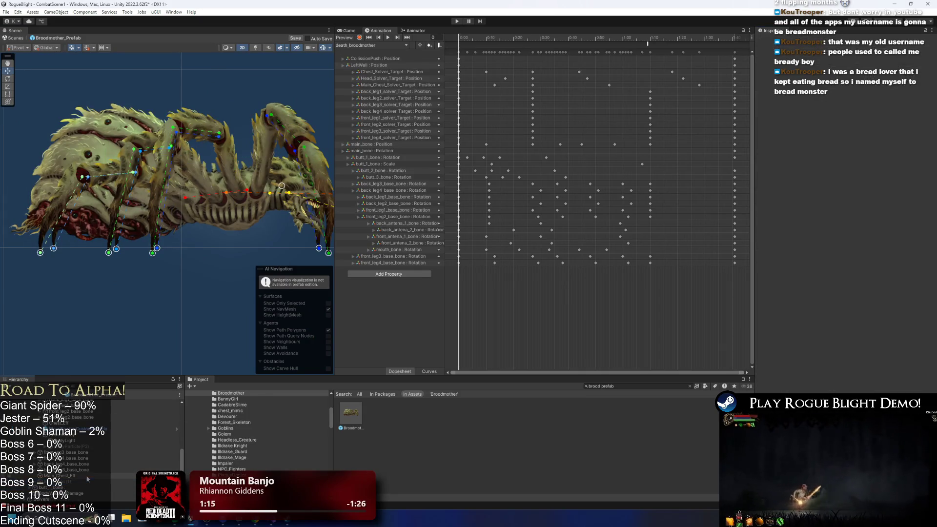
{"action": "left_click", "coordinate": [115, 446]}
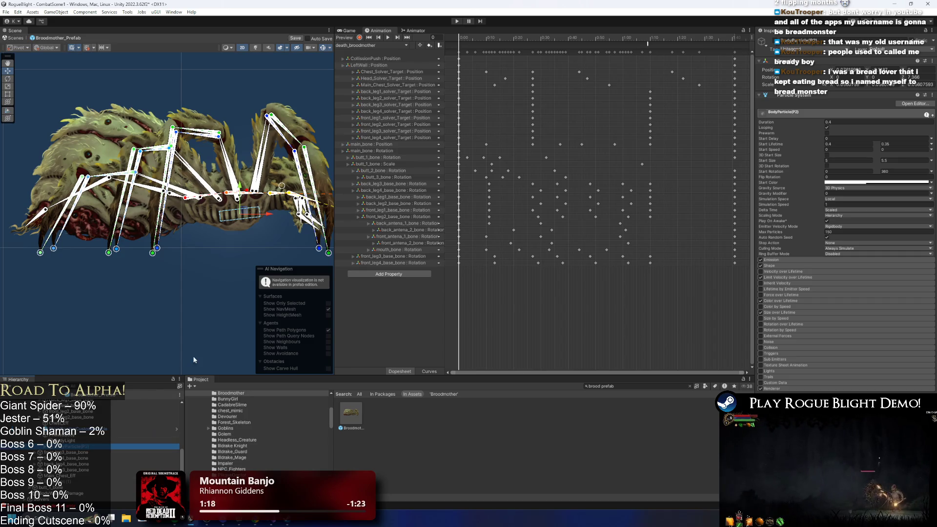
{"action": "key", "text": "Up"}
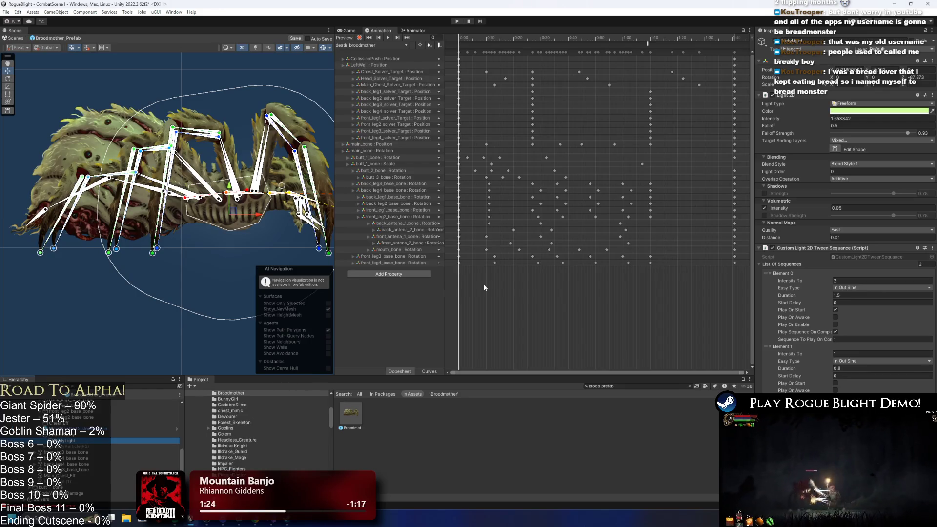
{"action": "left_click", "coordinate": [370, 45]}
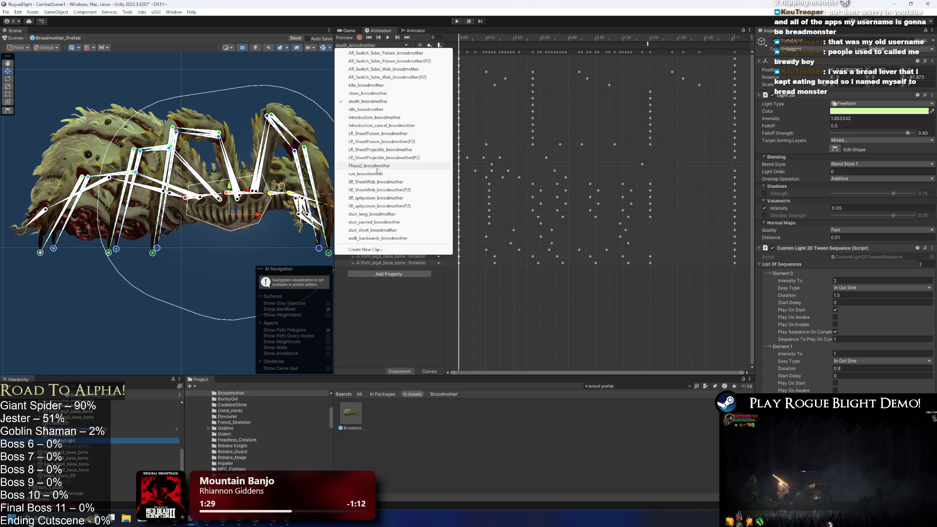
In record mode on death_broodmother at frame 57, key the body light colour to black
{"action": "left_click", "coordinate": [371, 102]}
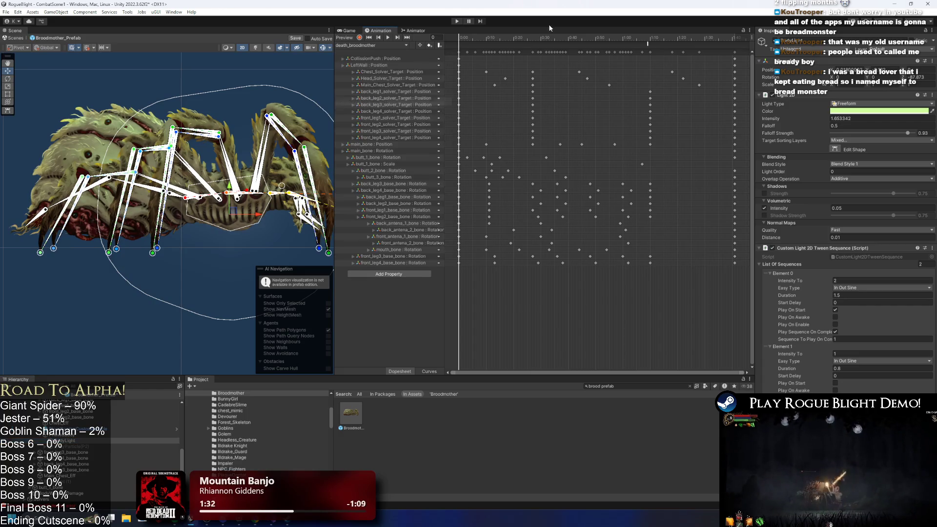
{"action": "left_click", "coordinate": [547, 38]}
{"action": "mouse_move", "coordinate": [546, 36]}
{"action": "left_mouse_down"}
{"action": "mouse_move", "coordinate": [629, 36]}
{"action": "mouse_move", "coordinate": [616, 36]}
{"action": "left_mouse_up"}
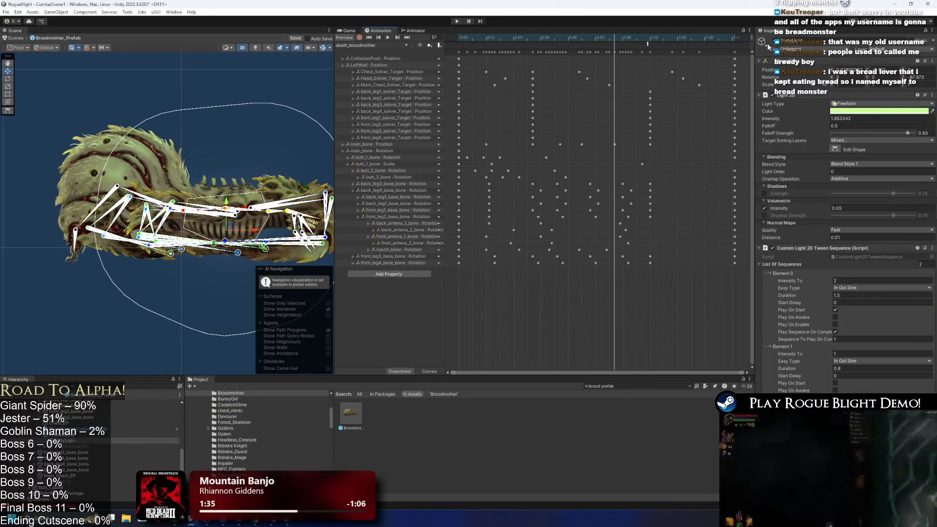
{"action": "left_click", "coordinate": [359, 37]}
{"action": "left_click", "coordinate": [873, 111]}
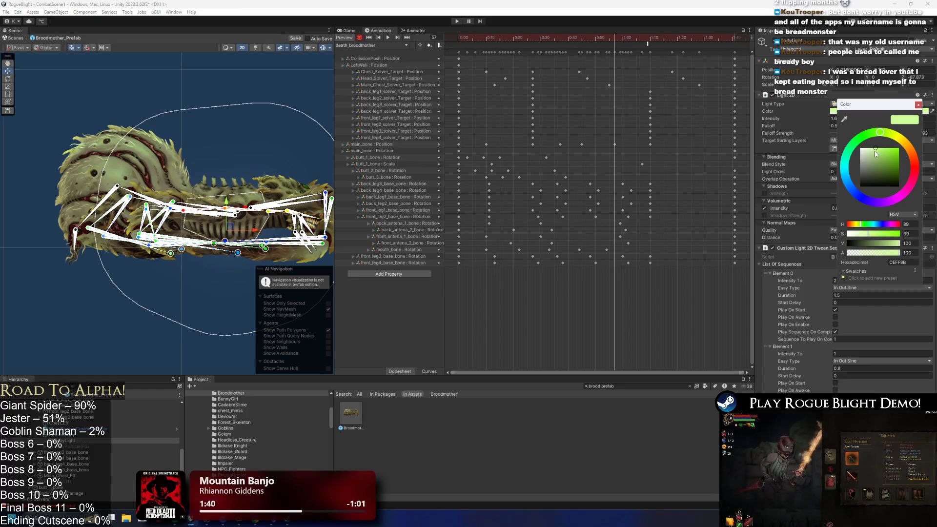
{"action": "left_click_drag", "start_coordinate": [873, 154], "coordinate": [839, 206]}
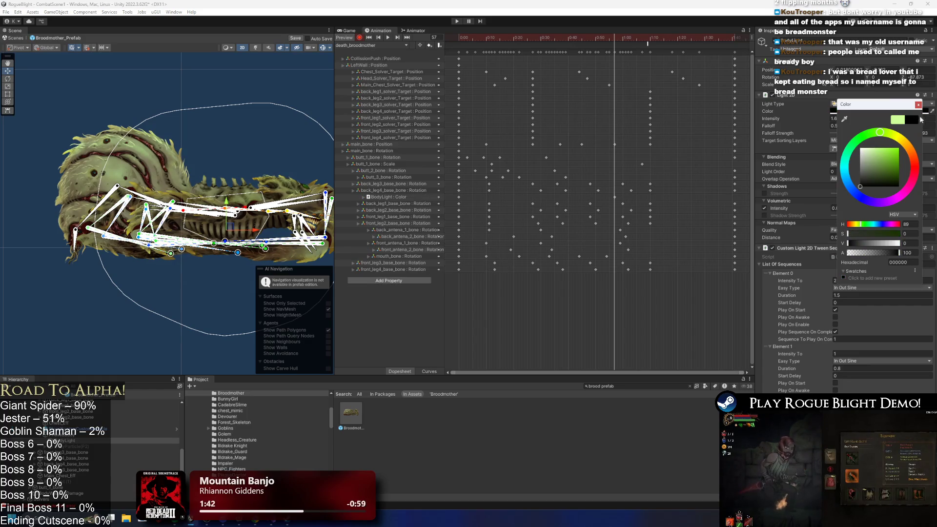
{"action": "left_click", "coordinate": [918, 105]}
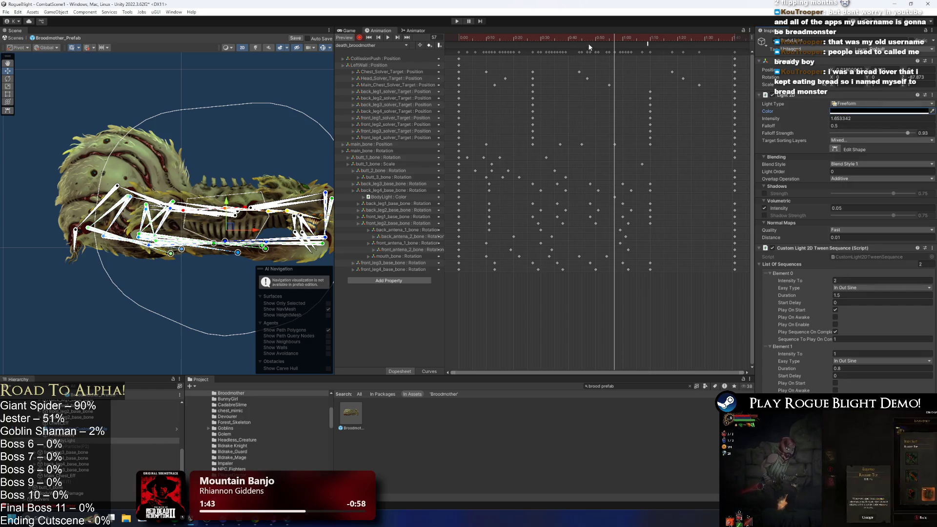
Delete the black colour key, then key BodyLight intensity 0 at frame 57 and preview it
{"action": "left_click", "coordinate": [636, 39]}
{"action": "mouse_move", "coordinate": [643, 43]}
{"action": "left_mouse_down"}
{"action": "mouse_move", "coordinate": [623, 51]}
{"action": "mouse_move", "coordinate": [617, 198]}
{"action": "left_mouse_up"}
{"action": "key", "text": "Delete"}
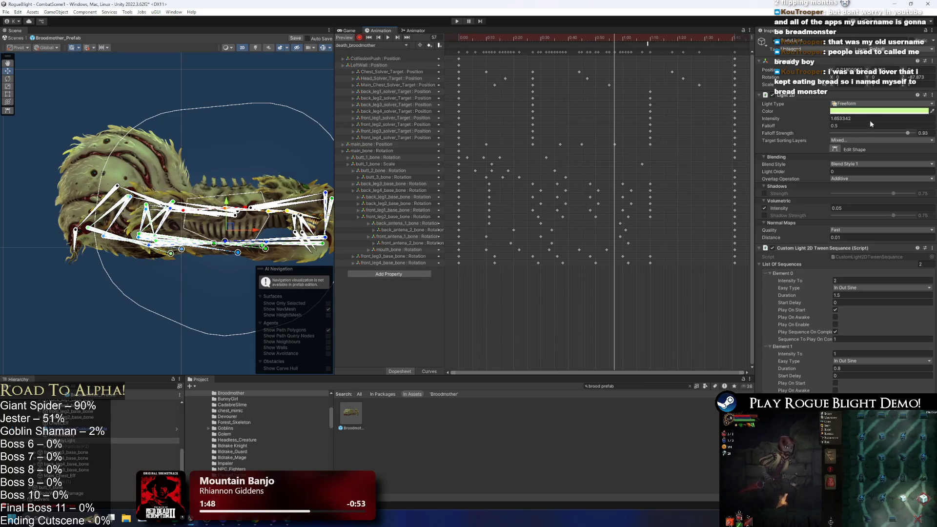
{"action": "left_click", "coordinate": [863, 121]}
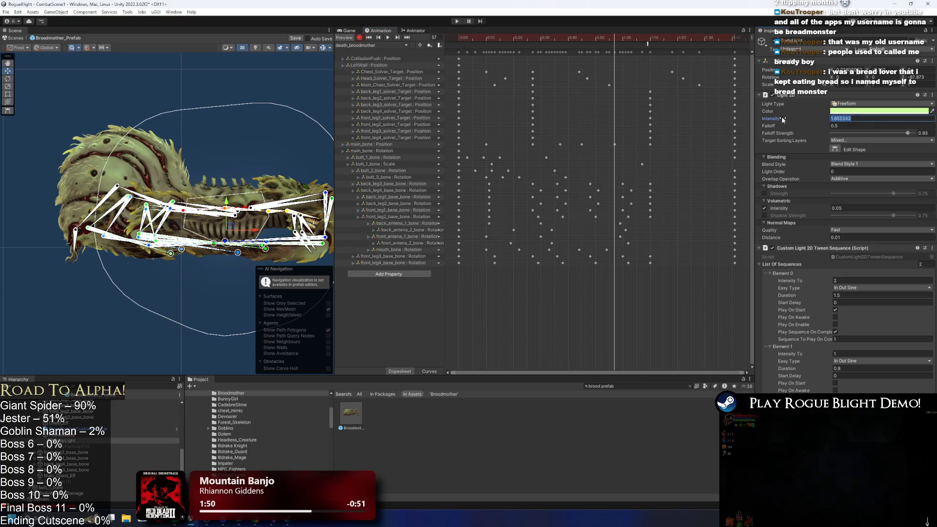
{"action": "type", "text": "0"}
{"action": "left_click", "coordinate": [458, 198]}
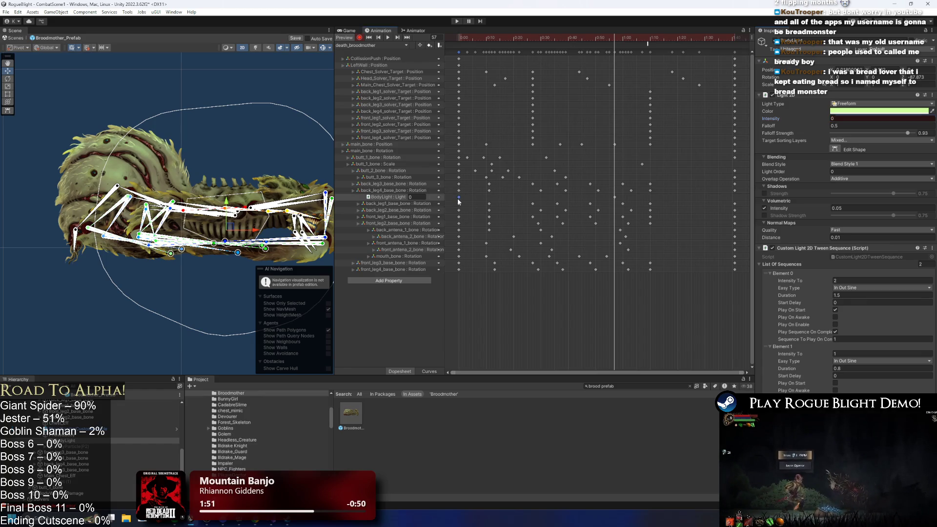
{"action": "mouse_move", "coordinate": [581, 42]}
{"action": "left_mouse_down"}
{"action": "mouse_move", "coordinate": [614, 43]}
{"action": "mouse_move", "coordinate": [600, 39]}
{"action": "left_mouse_up"}
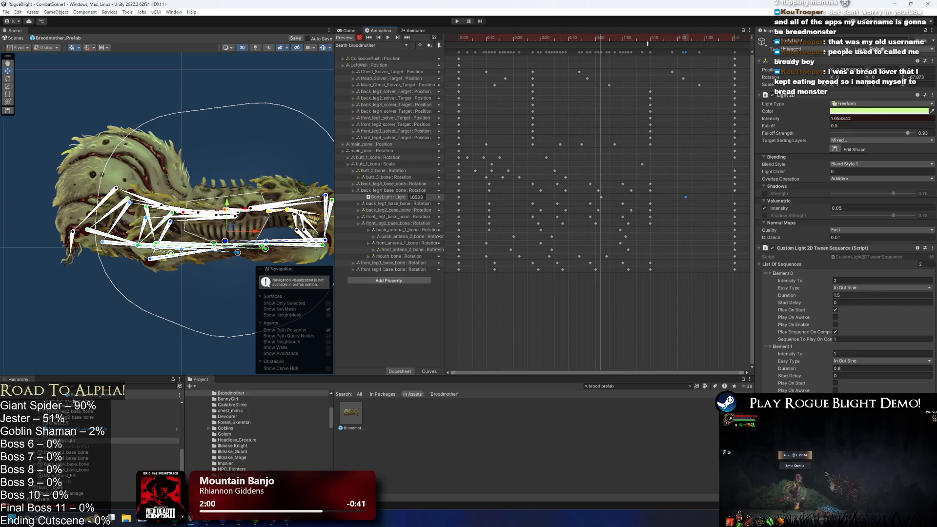
{"action": "scroll", "coordinate": [97, 428], "scroll_direction": "up", "scroll_amount": 4}
{"action": "left_click", "coordinate": [93, 430]}
Key all five eyeLight intensities to 0 and shift those keys later to about 1:10
{"action": "left_click", "coordinate": [88, 454], "text": "shift"}
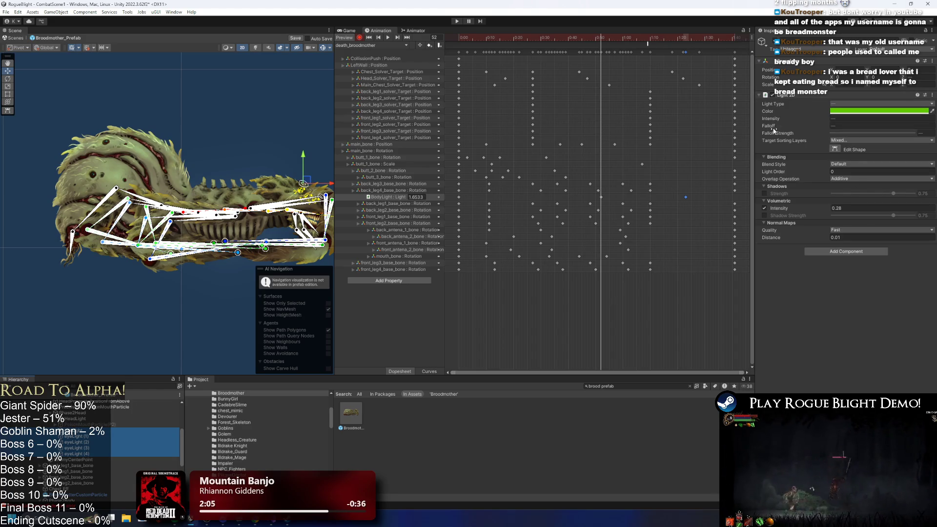
{"action": "type", "text": "0"}
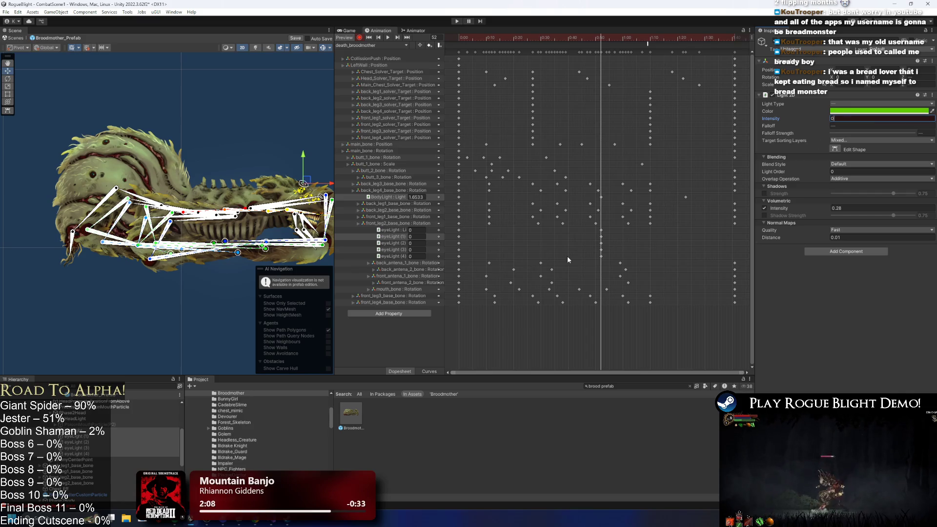
{"action": "left_click_drag", "start_coordinate": [614, 228], "coordinate": [591, 260]}
{"action": "left_click_drag", "start_coordinate": [601, 248], "coordinate": [651, 247]}
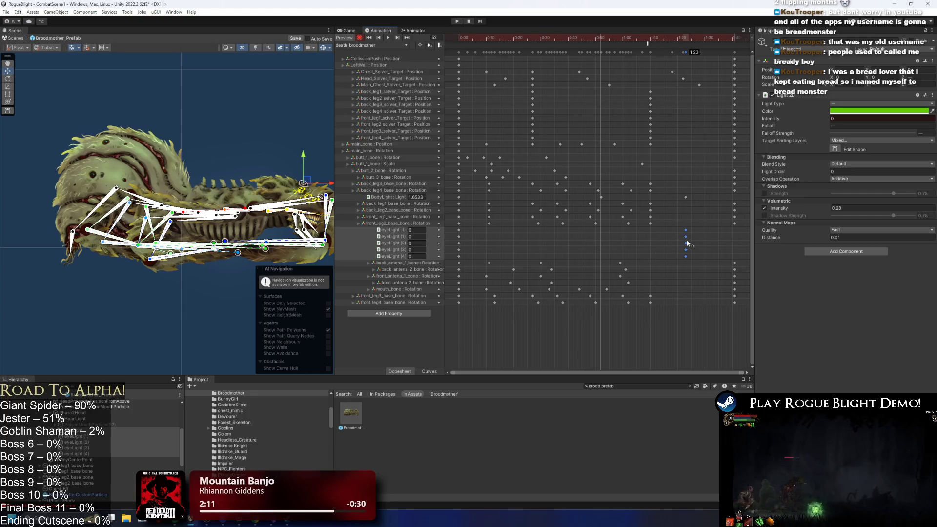
{"action": "left_click_drag", "start_coordinate": [682, 261], "coordinate": [710, 180]}
{"action": "mouse_move", "coordinate": [465, 227]}
{"action": "left_mouse_down"}
{"action": "mouse_move", "coordinate": [450, 257]}
{"action": "mouse_move", "coordinate": [458, 253]}
{"action": "left_mouse_up"}
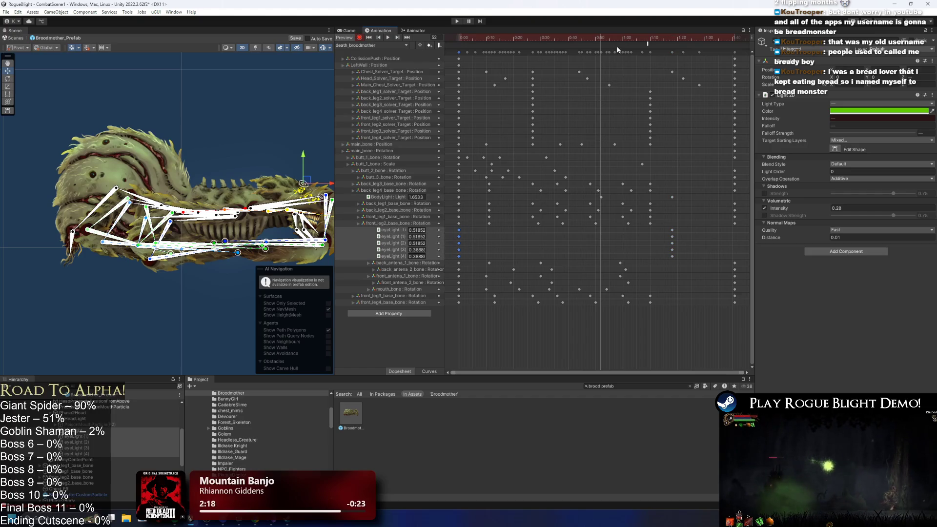
{"action": "mouse_move", "coordinate": [599, 39]}
{"action": "left_mouse_down"}
{"action": "mouse_move", "coordinate": [677, 41]}
{"action": "mouse_move", "coordinate": [592, 49]}
{"action": "mouse_move", "coordinate": [602, 51]}
{"action": "left_mouse_up"}
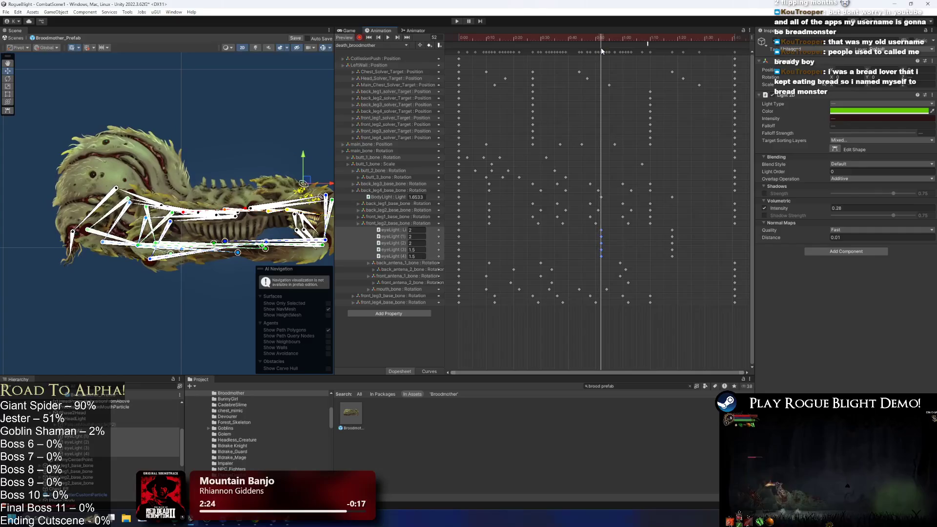
Key HeadLight intensity 0 at 1:18 and 1.5 at the playhead
{"action": "left_click", "coordinate": [78, 419]}
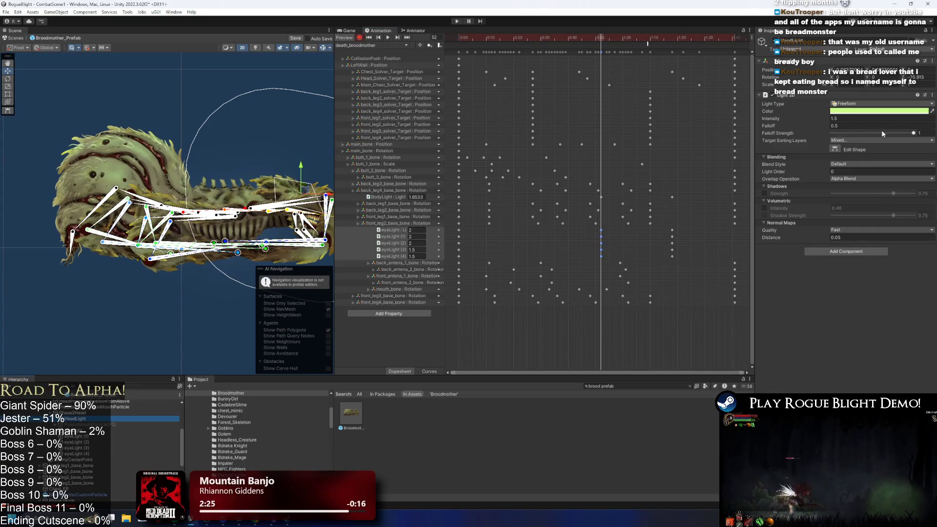
{"action": "type", "text": "0"}
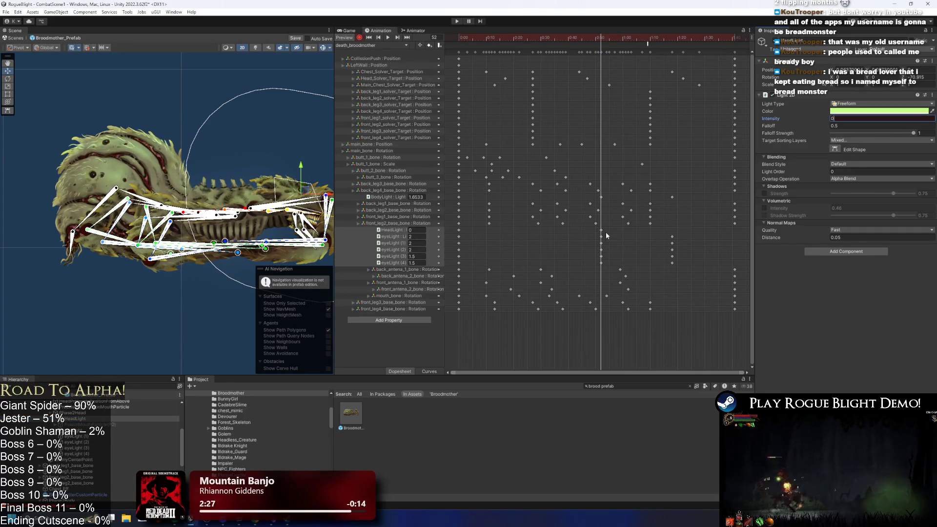
{"action": "left_click_drag", "start_coordinate": [599, 227], "coordinate": [673, 227]}
{"action": "left_click", "coordinate": [416, 230]}
{"action": "type", "text": "1.5"}
{"action": "key", "text": "Return"}
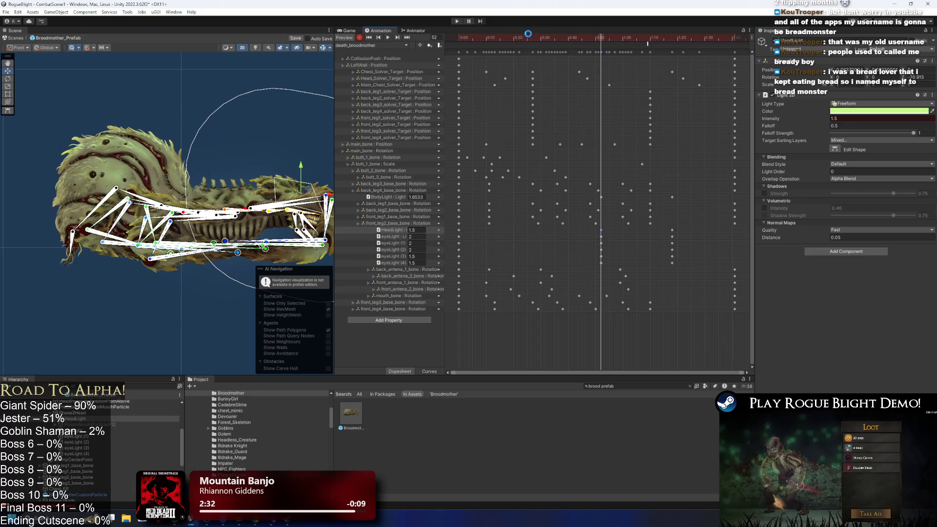
{"action": "left_click", "coordinate": [456, 21]}
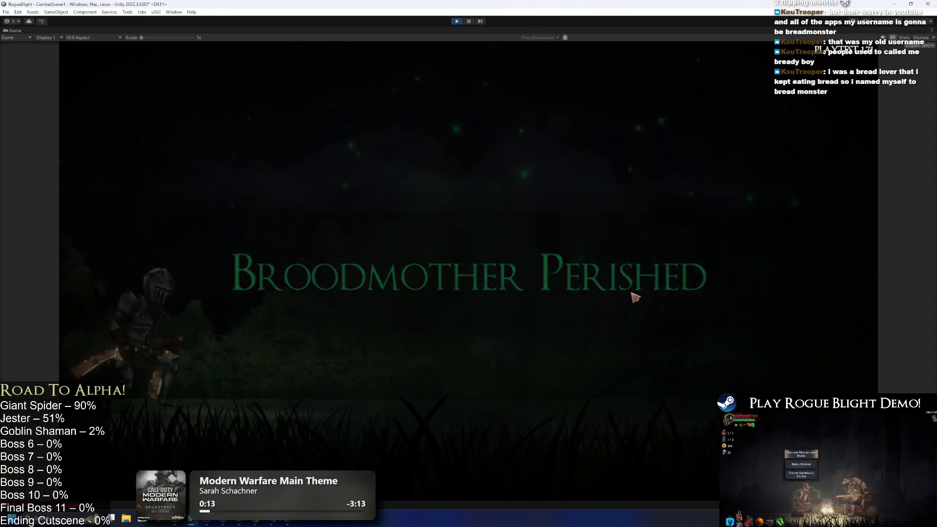
Stop the playtest after the Broodmother dies and reopen Broodmother_Prefab
{"action": "left_click", "coordinate": [457, 22]}
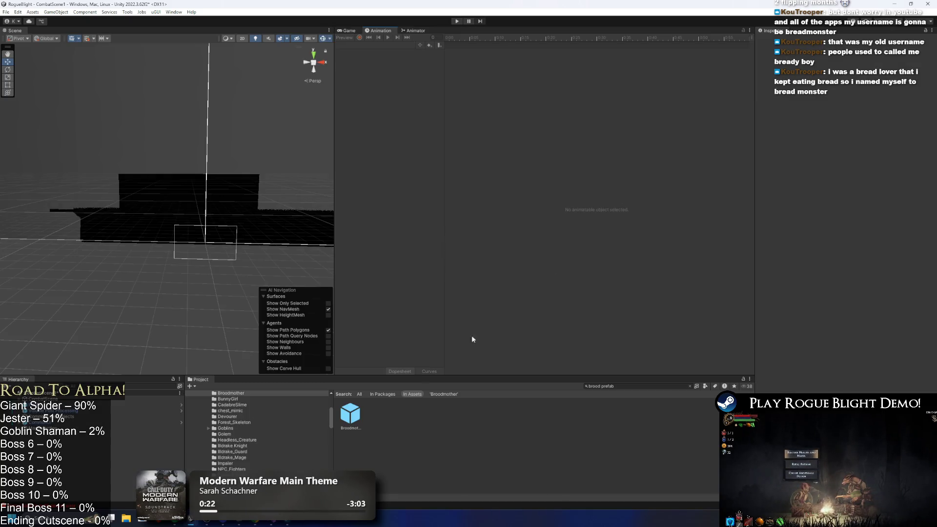
{"action": "double_click", "coordinate": [348, 424]}
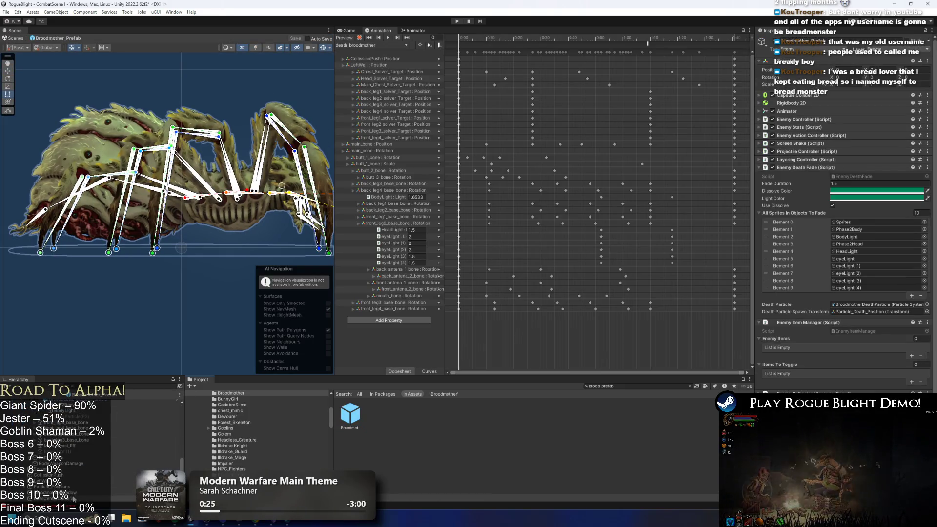
Clear the hierarchy filter, select the Broodmother_Prefab root, and expand its Enemy Stats before playing
{"action": "left_click", "coordinate": [74, 499]}
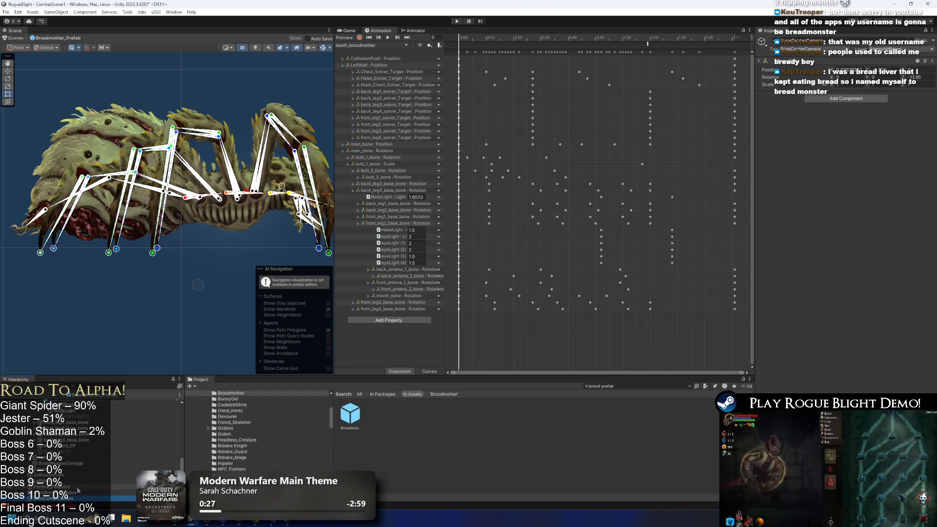
{"action": "key", "text": "ctrl+f"}
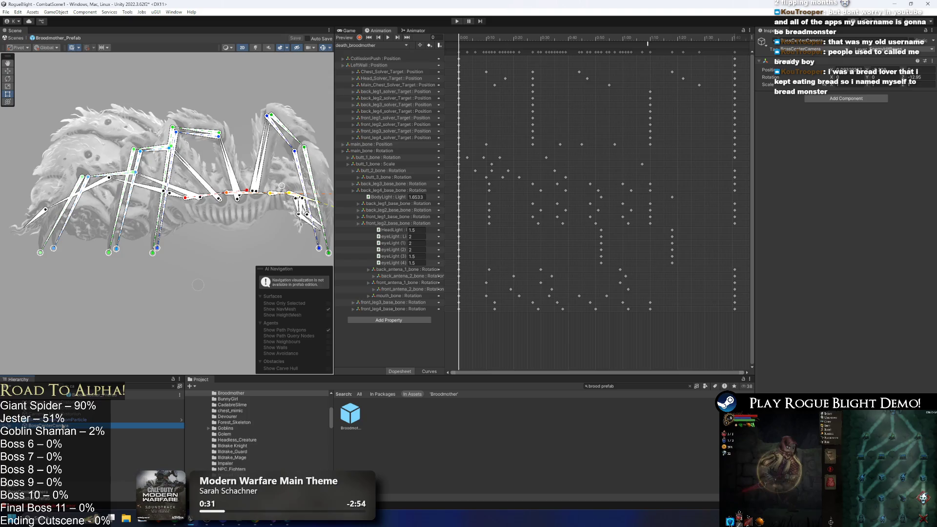
{"action": "key", "text": "BackSpace"}
{"action": "key", "text": "BackSpace"}
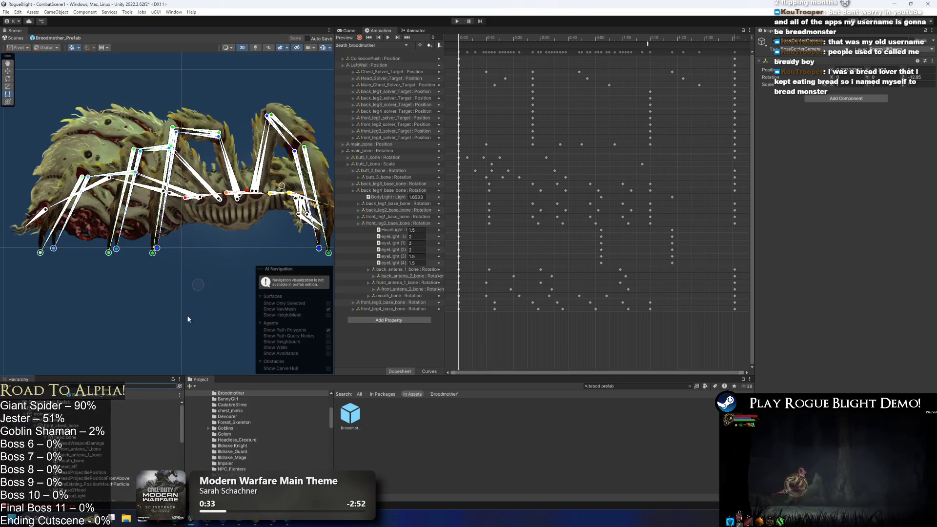
{"action": "left_click", "coordinate": [79, 402]}
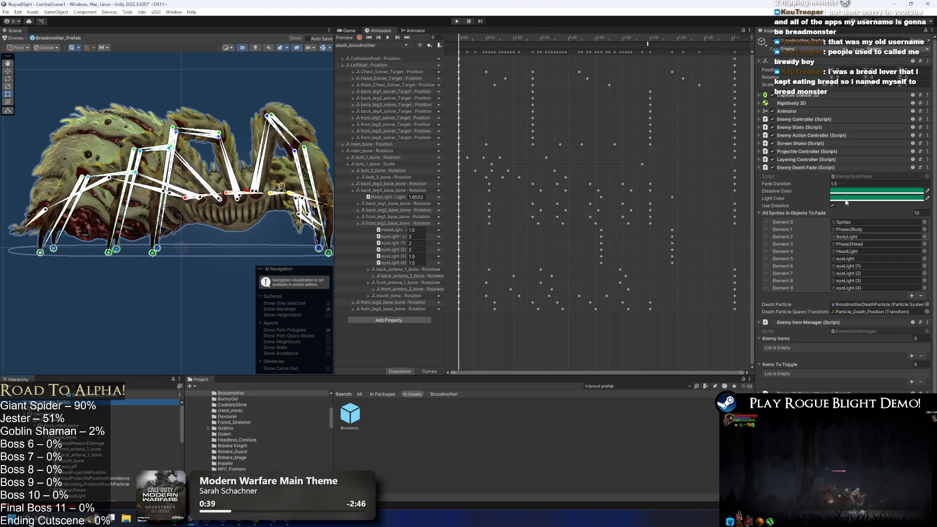
{"action": "left_click", "coordinate": [823, 136]}
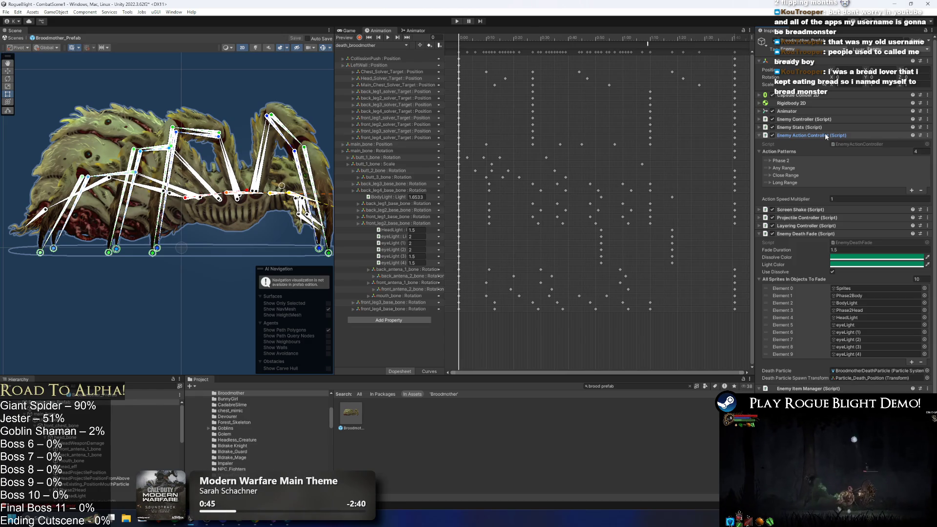
{"action": "left_click", "coordinate": [825, 136]}
{"action": "left_click", "coordinate": [825, 128]}
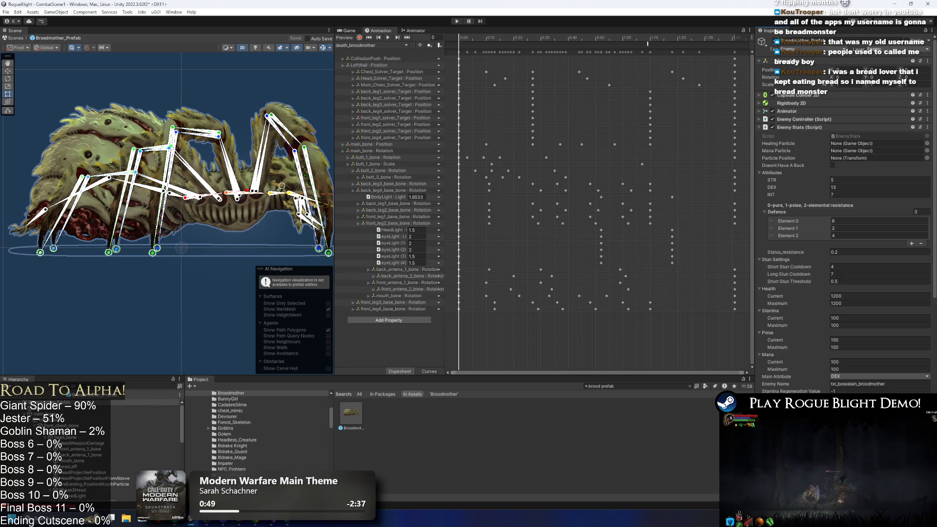
{"action": "left_click", "coordinate": [456, 22]}
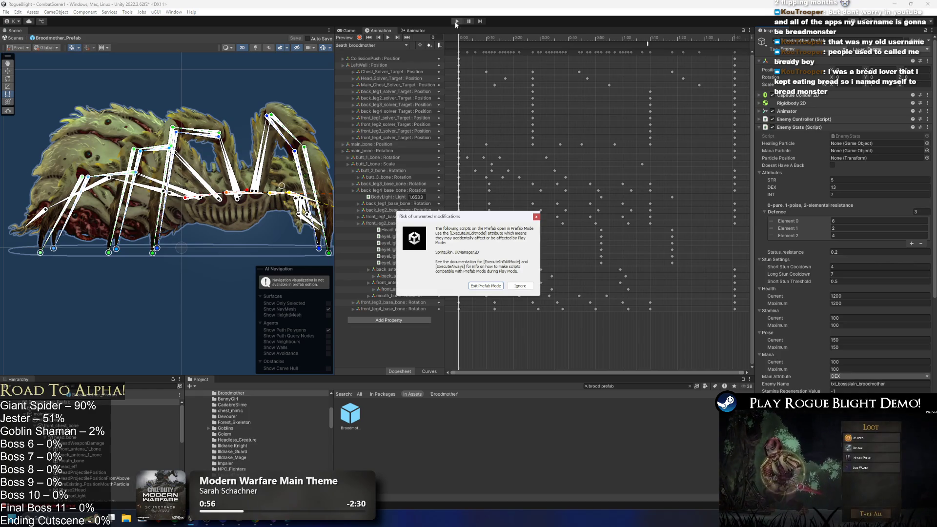
Enter play mode and fight the spider boss with dashes, attacks and leaps
{"action": "key", "text": "Escape"}
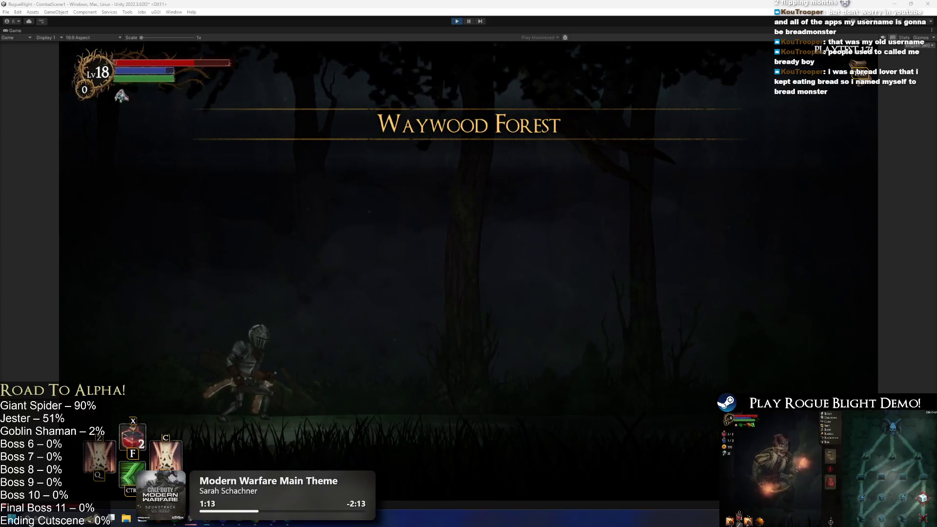
{"action": "key", "text": "Right"}
{"action": "key", "text": "ctrl"}
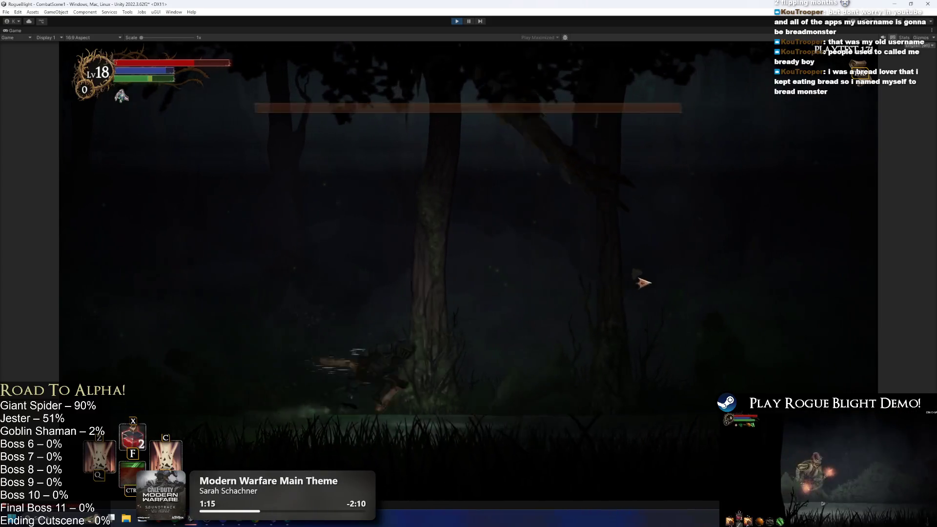
{"action": "left_click", "coordinate": [627, 300]}
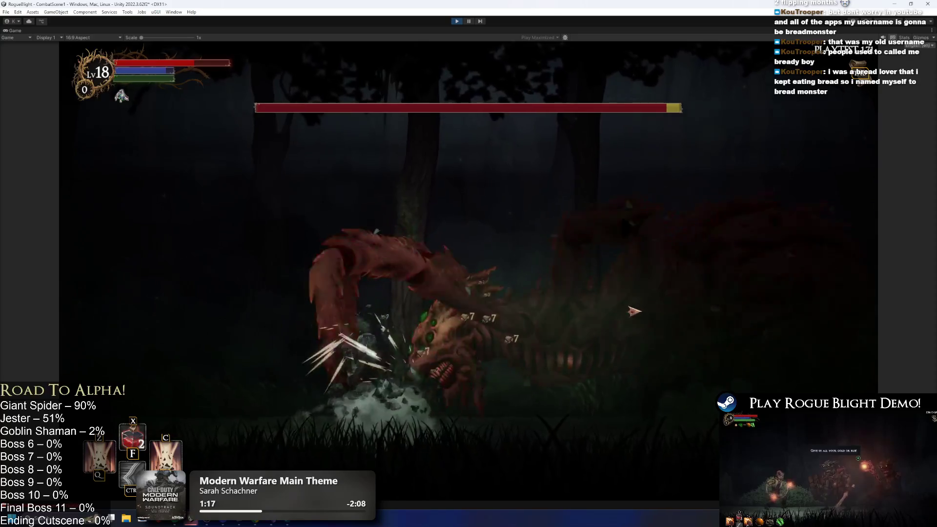
{"action": "key", "text": "Left"}
{"action": "key", "text": "space"}
{"action": "key", "text": "Right"}
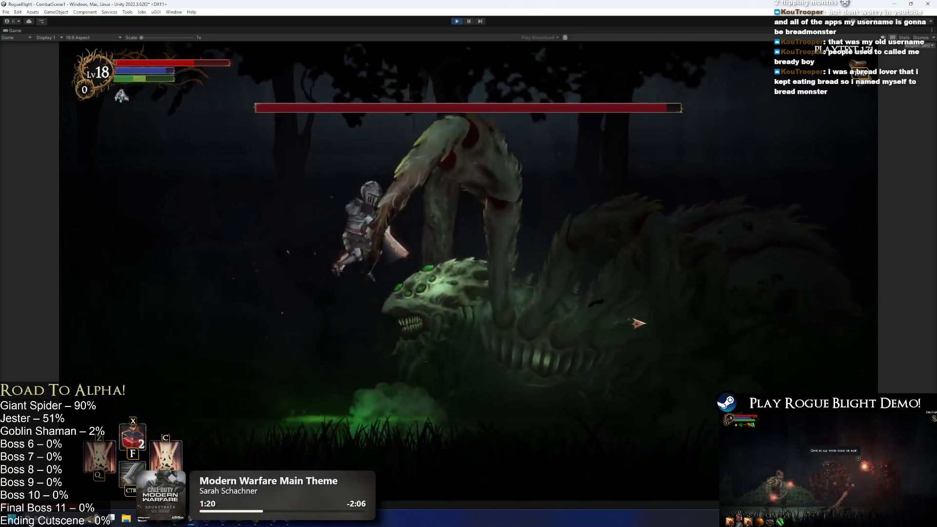
Turn on the F1 one-health cheat, finish off the Broodmother, and stop the playtest
{"action": "key", "text": "Left"}
{"action": "key", "text": "F1"}
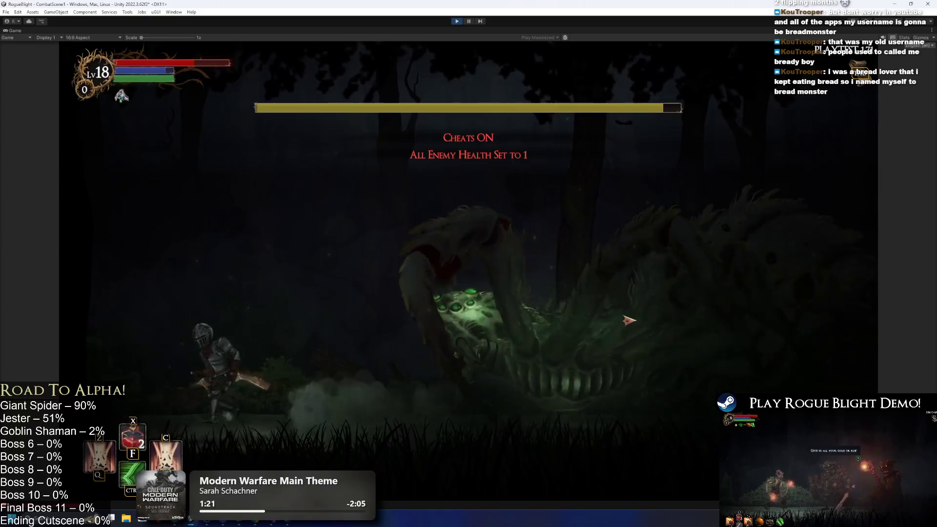
{"action": "key", "text": "Right"}
{"action": "left_click", "coordinate": [629, 320]}
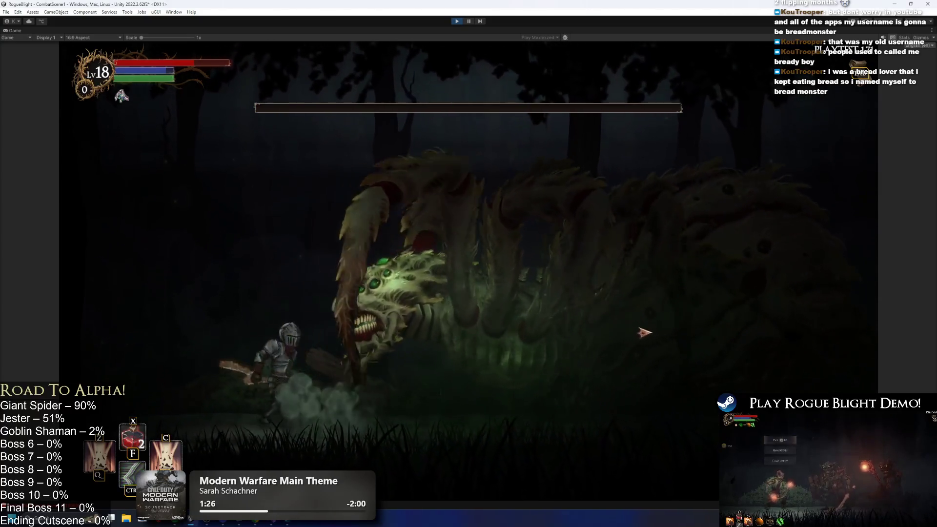
{"action": "key", "text": "Left"}
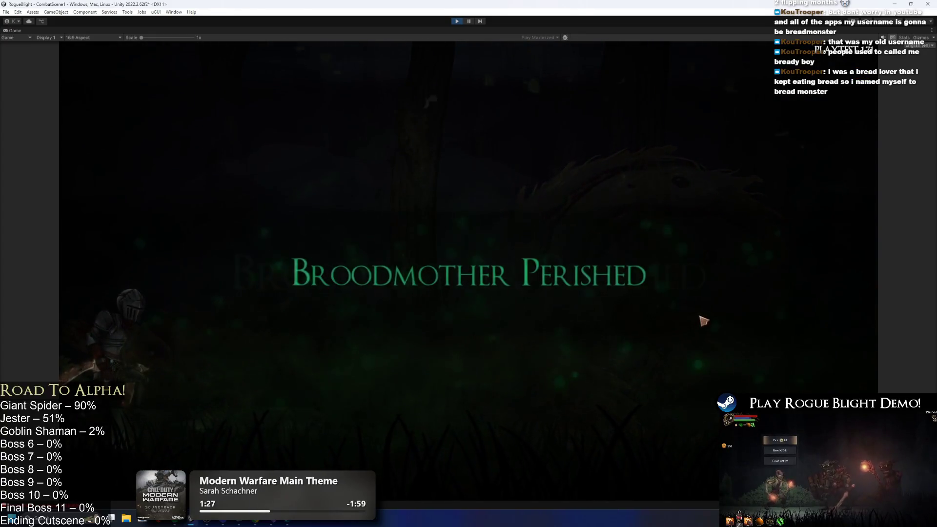
{"action": "left_click", "coordinate": [457, 22]}
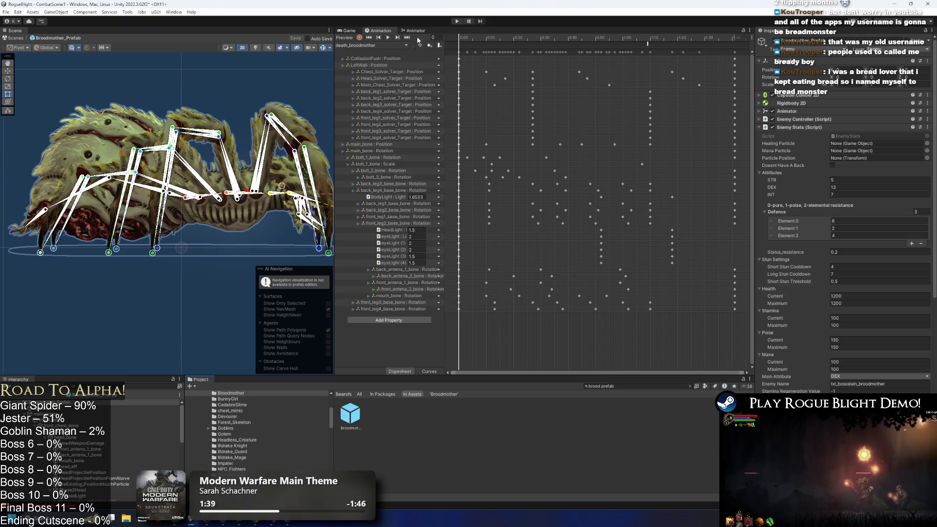
Inspect the Animator's Any State to Death transition, save the scene, and start a playtest
{"action": "left_click", "coordinate": [413, 30]}
{"action": "left_click", "coordinate": [539, 106]}
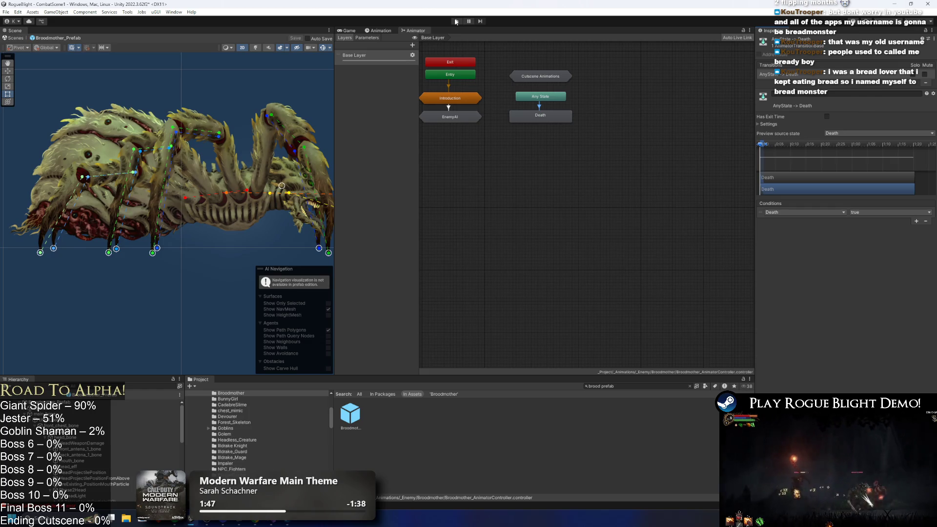
{"action": "key", "text": "ctrl+s"}
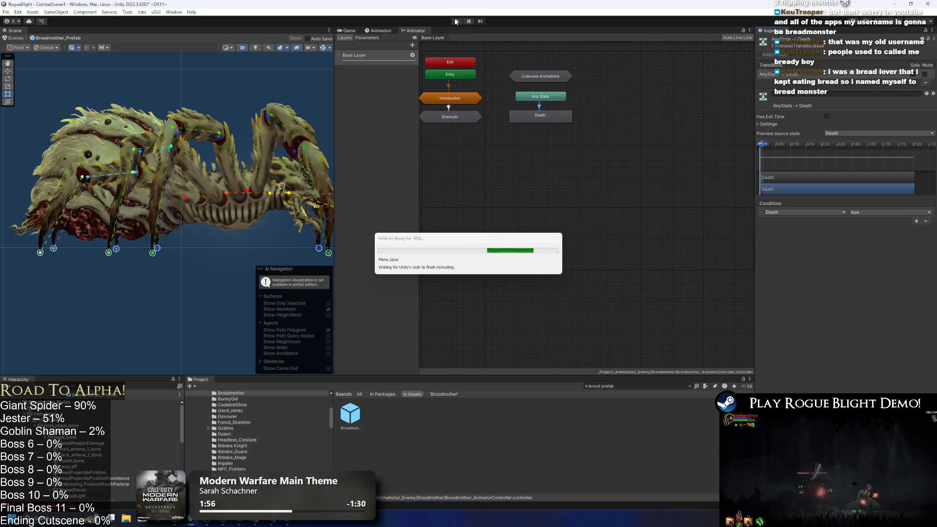
{"action": "left_click", "coordinate": [455, 21]}
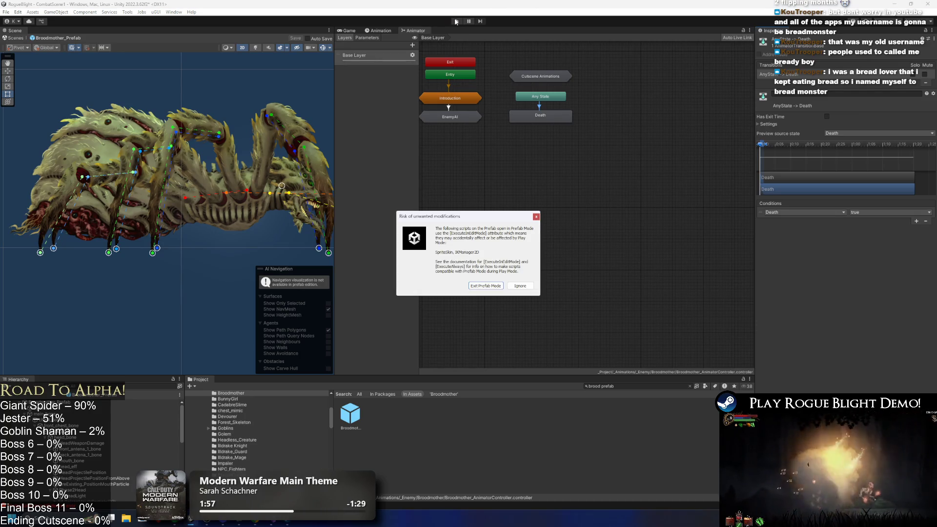
Kill the Broodmother using the F1 cheat, stop play, and reopen Broodmother_Prefab
{"action": "key", "text": "Return"}
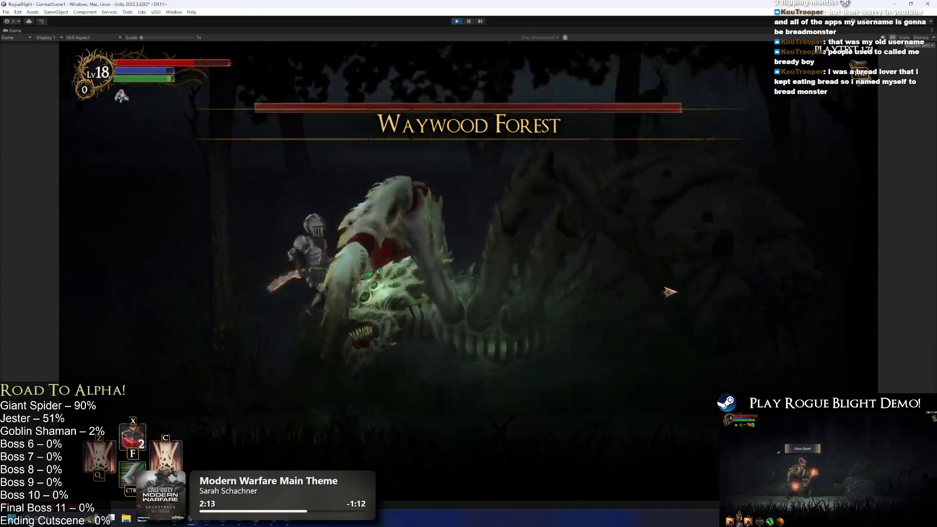
{"action": "key", "text": "F1"}
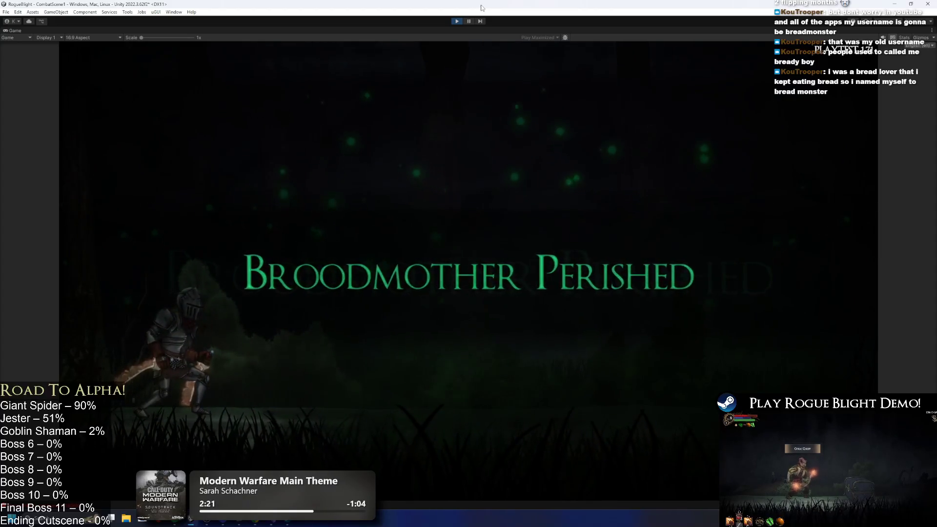
{"action": "left_click", "coordinate": [456, 21]}
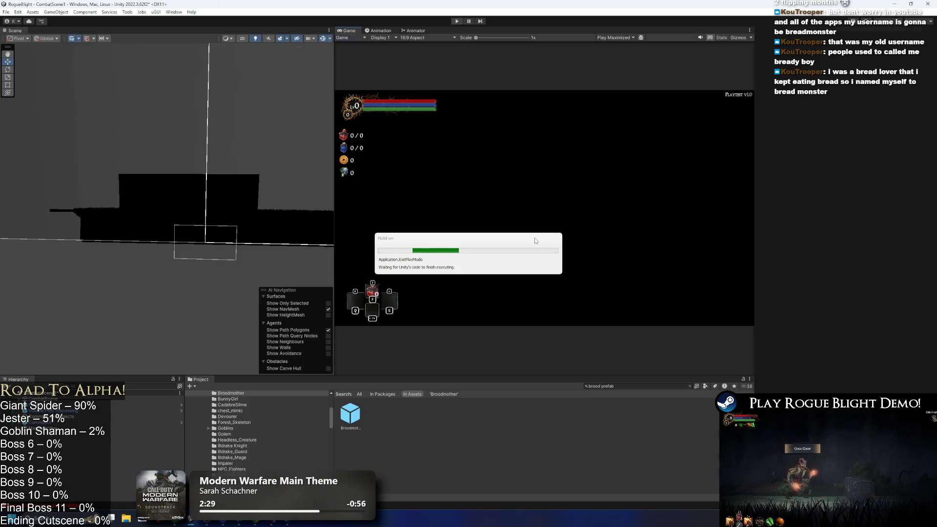
{"action": "double_click", "coordinate": [351, 412]}
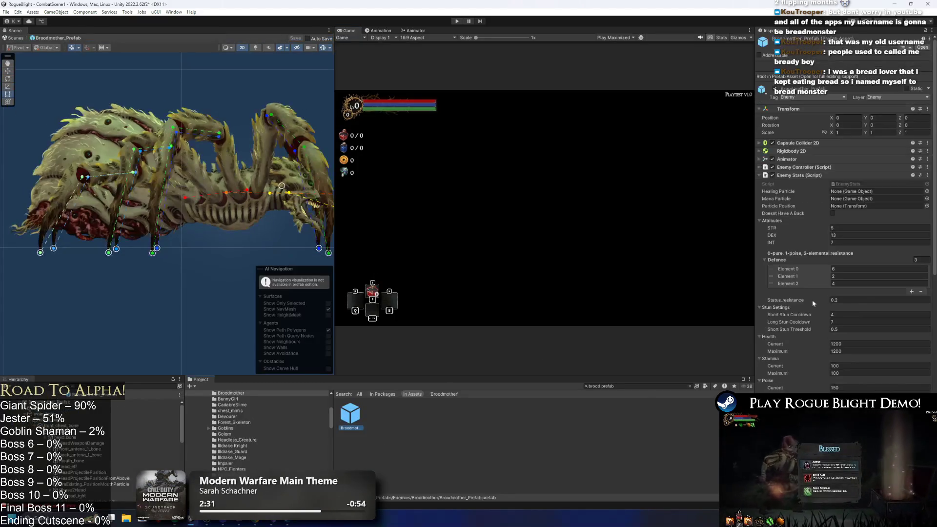
Collapse the Enemy Stats, death fade and controller sections and expand Screen Shake
{"action": "left_click", "coordinate": [411, 30]}
{"action": "left_click", "coordinate": [805, 176]}
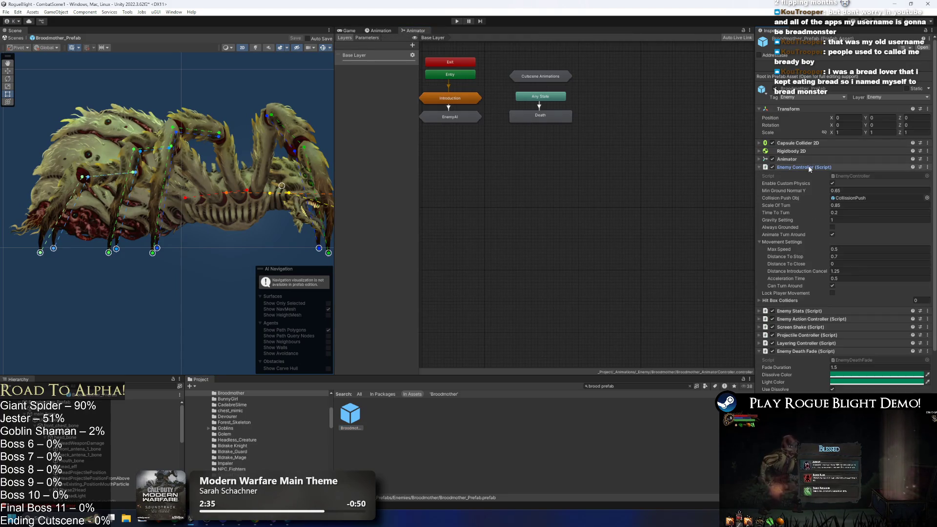
{"action": "left_click", "coordinate": [802, 215]}
{"action": "left_click", "coordinate": [807, 199]}
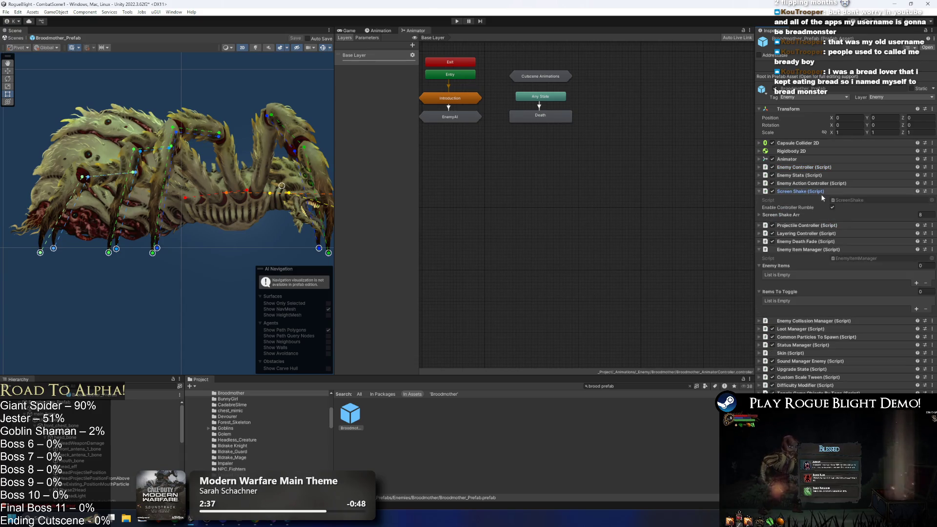
{"action": "left_click", "coordinate": [800, 190]}
{"action": "scroll", "coordinate": [878, 247], "scroll_direction": "down", "scroll_amount": 3}
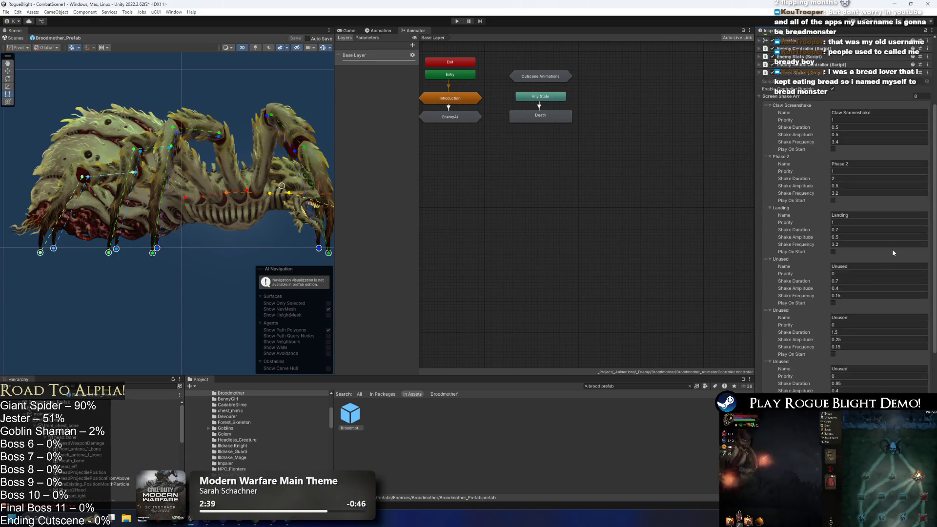
{"action": "scroll", "coordinate": [843, 138], "scroll_direction": "down", "scroll_amount": 3}
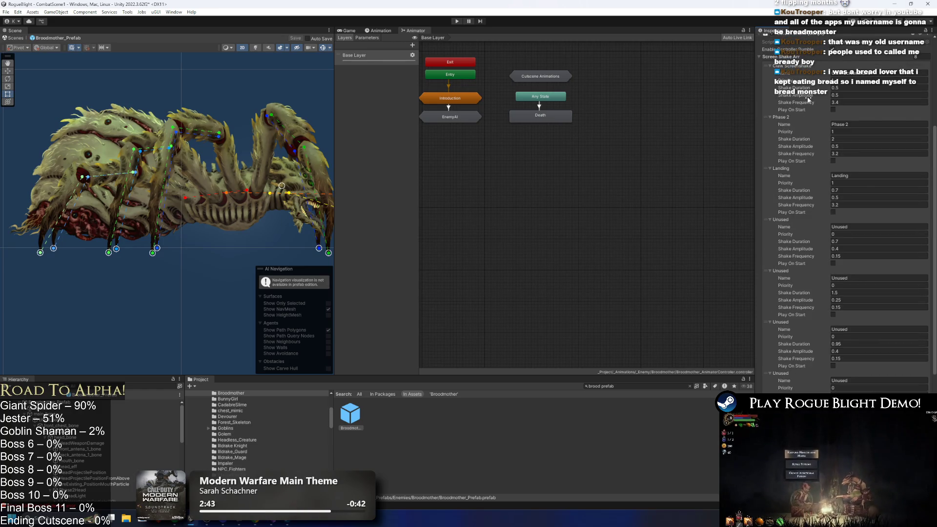
Copy the Phase 2 shake entry onto the Unused entry and rename it Death
{"action": "right_click", "coordinate": [781, 118]}
{"action": "left_click", "coordinate": [802, 134]}
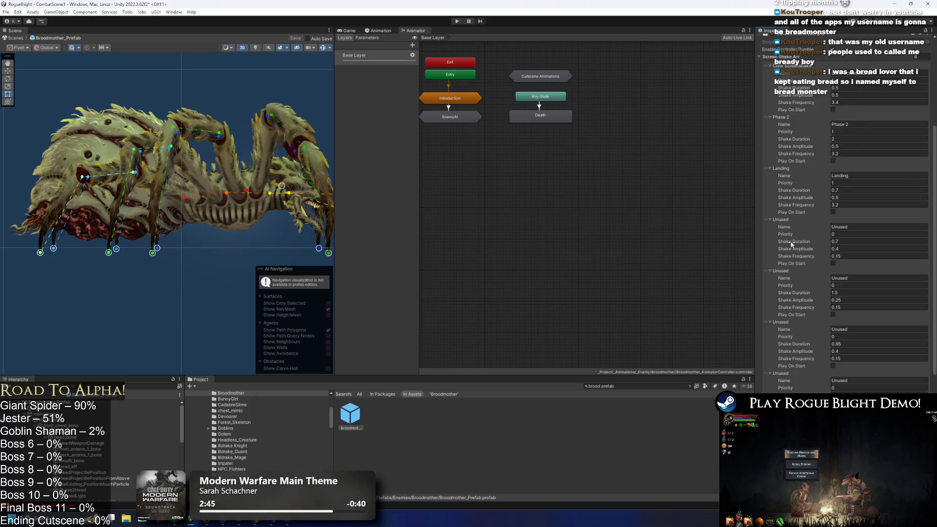
{"action": "right_click", "coordinate": [782, 220]}
{"action": "left_click", "coordinate": [805, 234]}
{"action": "left_click", "coordinate": [863, 227]}
{"action": "type", "text": "Death"}
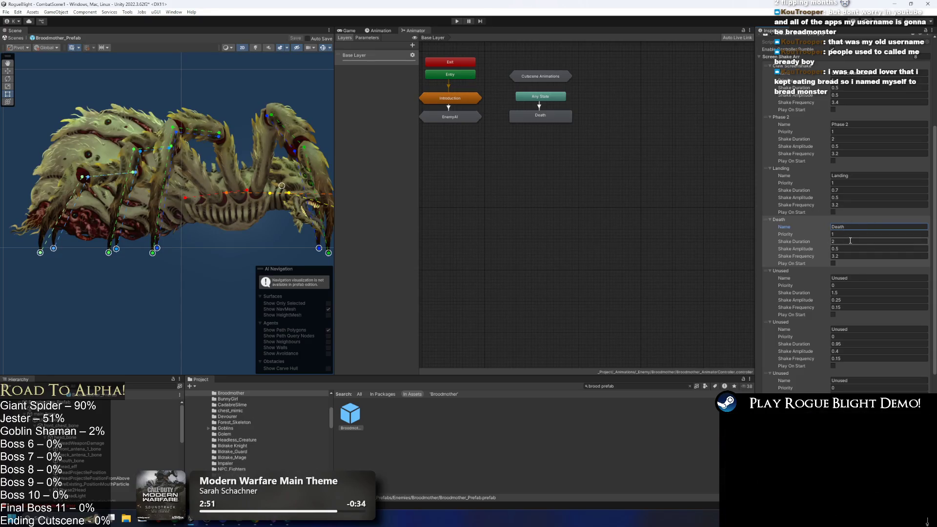
Set the Death shake duration to 1.25 and save the prefab
{"action": "left_click", "coordinate": [850, 240]}
{"action": "type", "text": "1.5"}
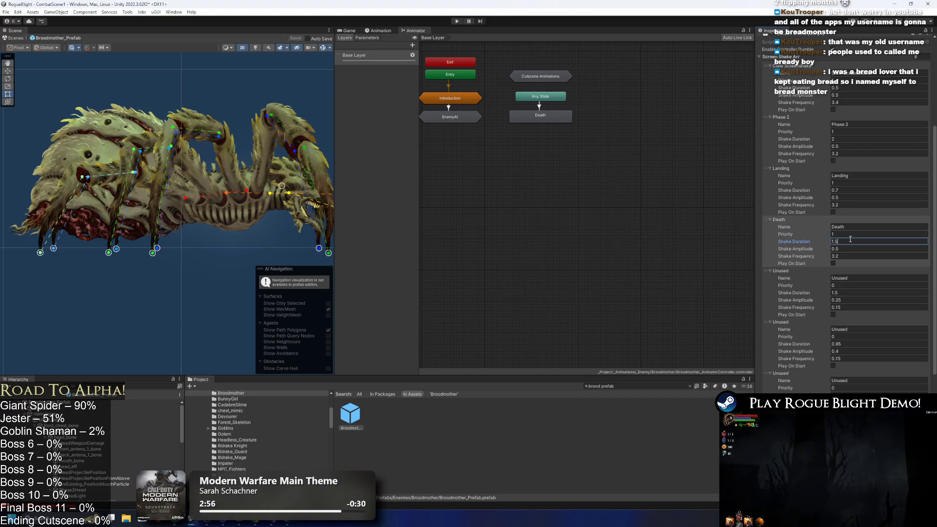
{"action": "key", "text": "BackSpace"}
{"action": "key", "text": "BackSpace"}
{"action": "key", "text": "BackSpace"}
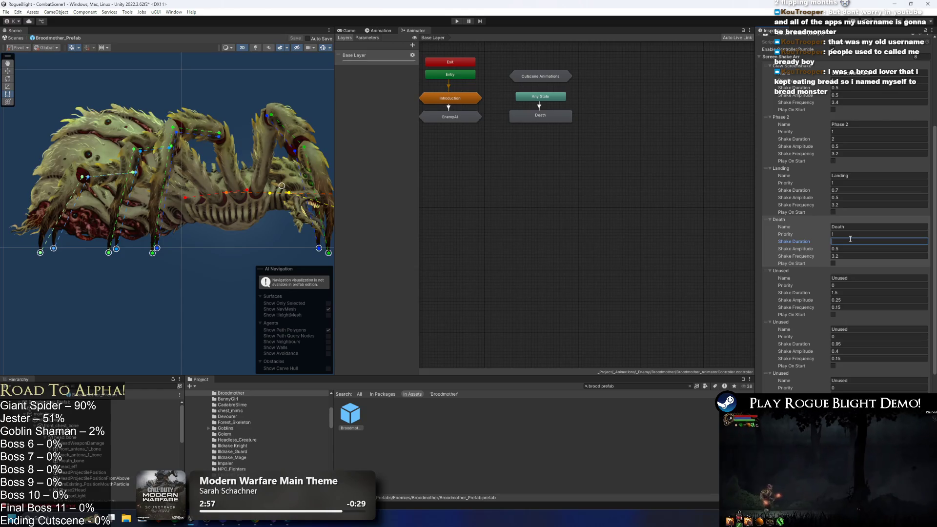
{"action": "type", "text": "1"}
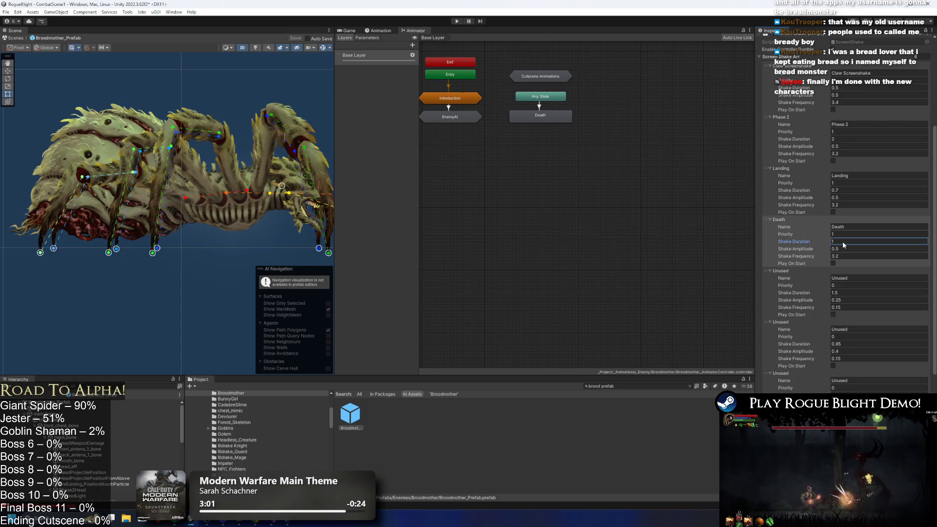
{"action": "key", "text": "ctrl+s"}
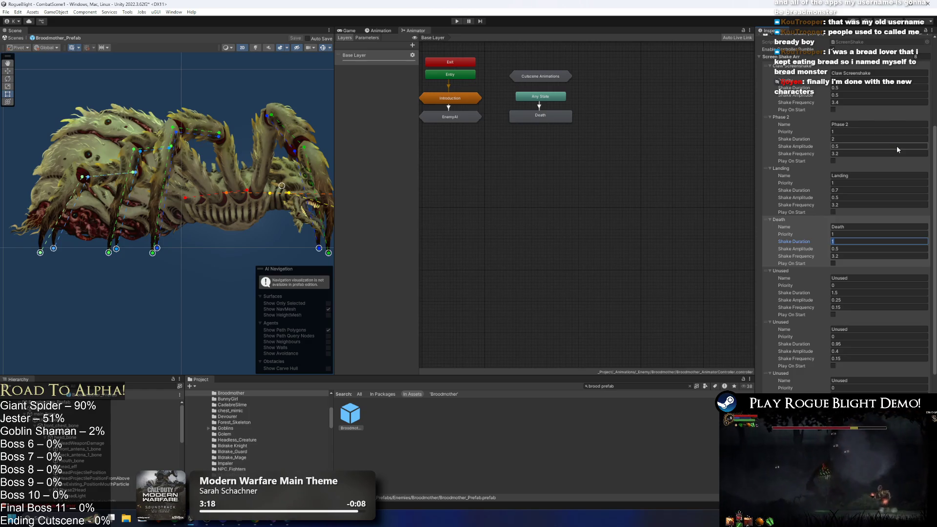
{"action": "type", "text": "1.25"}
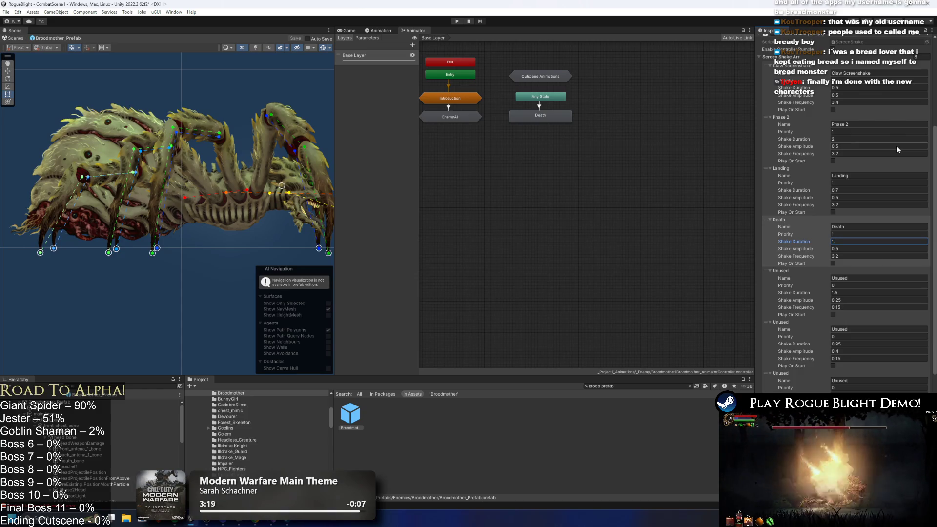
{"action": "key", "text": "Return"}
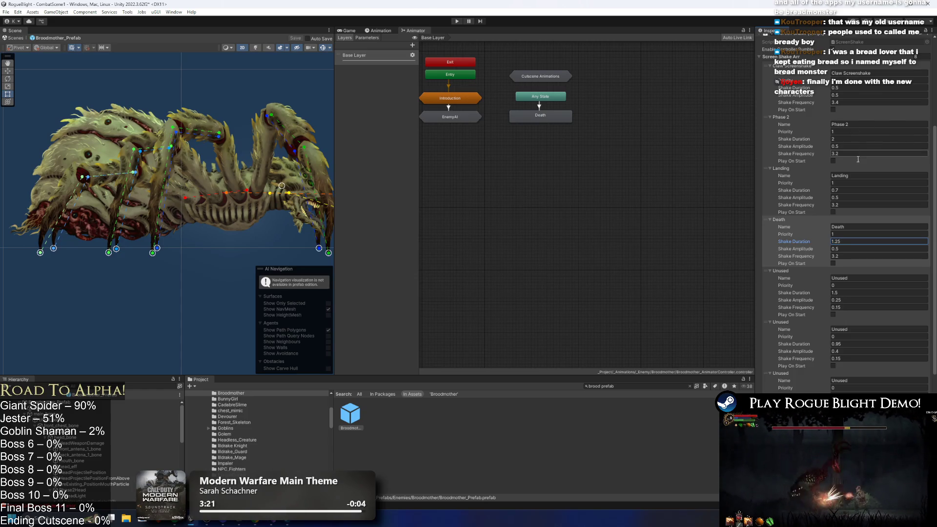
{"action": "scroll", "coordinate": [826, 148], "scroll_direction": "up", "scroll_amount": 3}
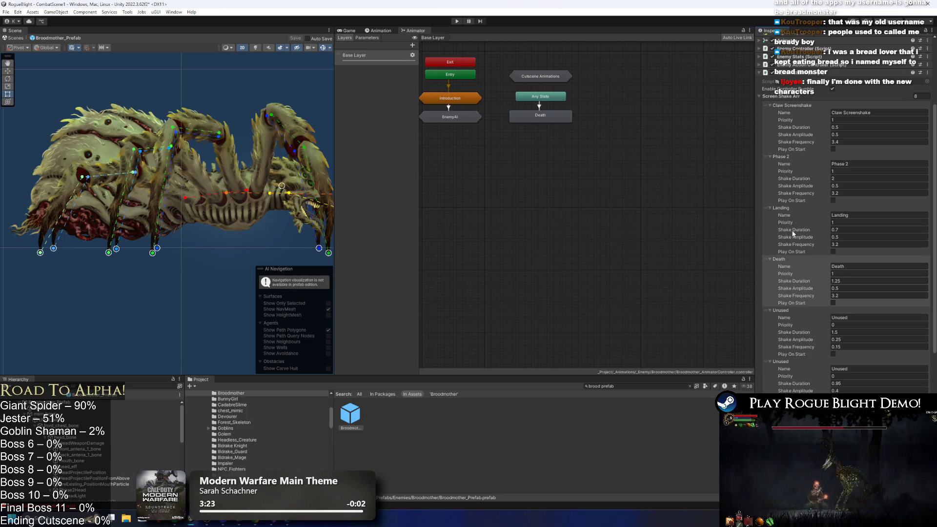
{"action": "left_click", "coordinate": [378, 31]}
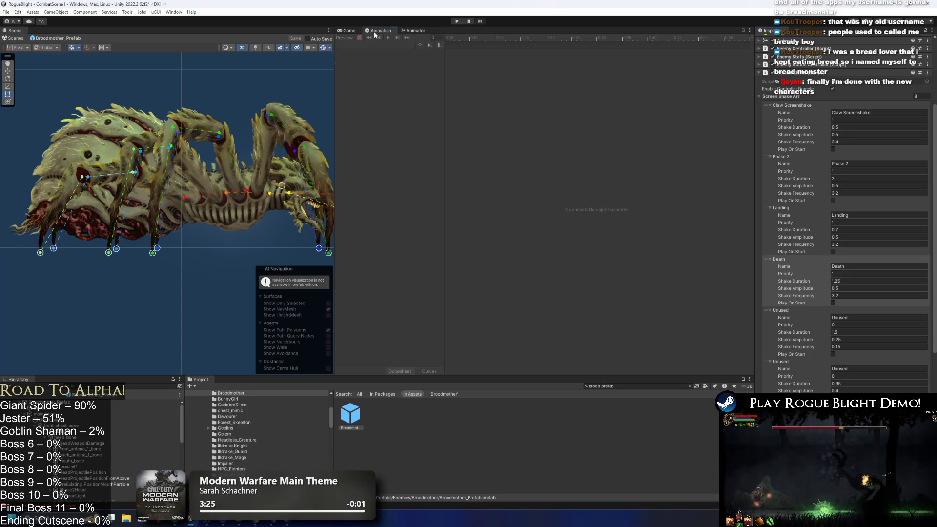
On the death_broodmother clip, add a frame-18 animation event calling ScreenShake's StartScreenShake (int)
{"action": "left_click", "coordinate": [142, 402]}
{"action": "left_click", "coordinate": [373, 45]}
{"action": "left_click", "coordinate": [373, 45]}
{"action": "mouse_move", "coordinate": [495, 35]}
{"action": "left_mouse_down"}
{"action": "mouse_move", "coordinate": [519, 33]}
{"action": "mouse_move", "coordinate": [496, 34]}
{"action": "mouse_move", "coordinate": [513, 40]}
{"action": "left_mouse_up"}
{"action": "right_click", "coordinate": [510, 43]}
{"action": "left_click", "coordinate": [512, 47]}
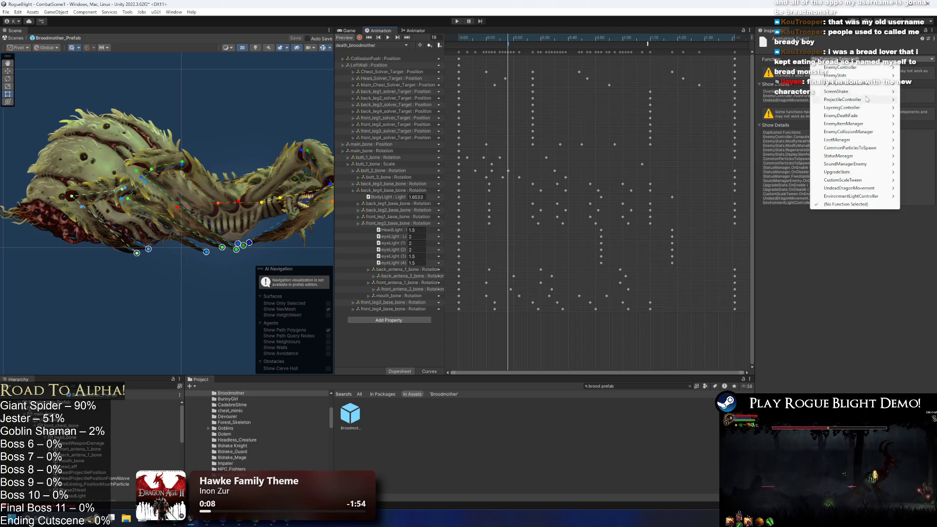
{"action": "mouse_move", "coordinate": [843, 95]}
{"action": "left_click", "coordinate": [692, 100]}
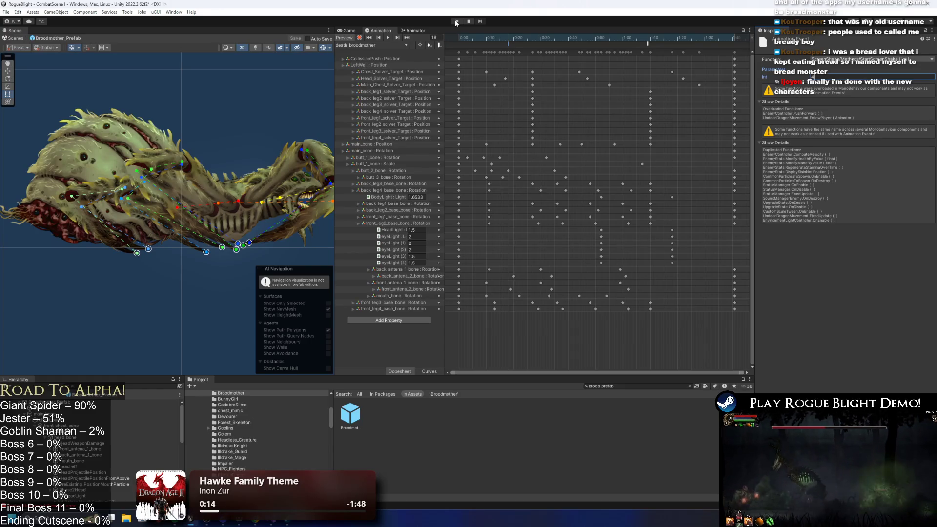
Save the prefab and start a playtest, ignoring the Prefab Mode warning
{"action": "key", "text": "ctrl+s"}
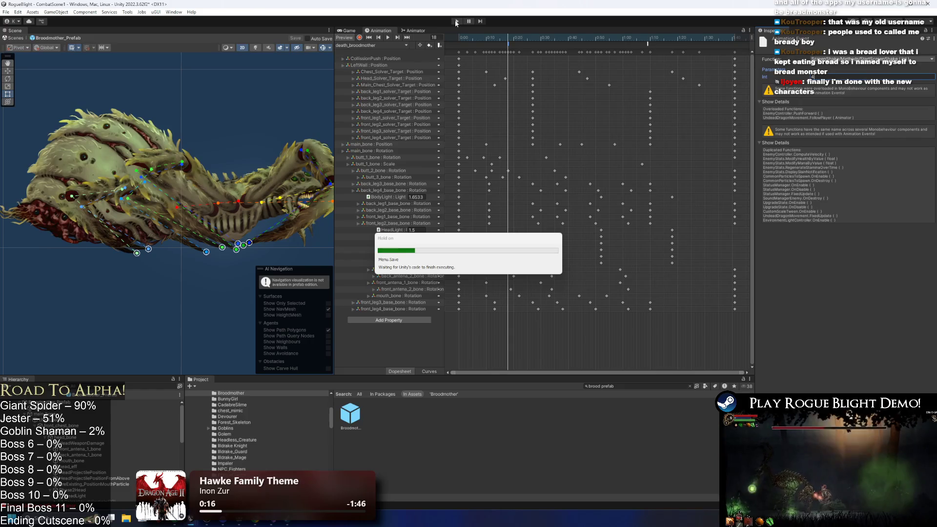
{"action": "left_click", "coordinate": [456, 22]}
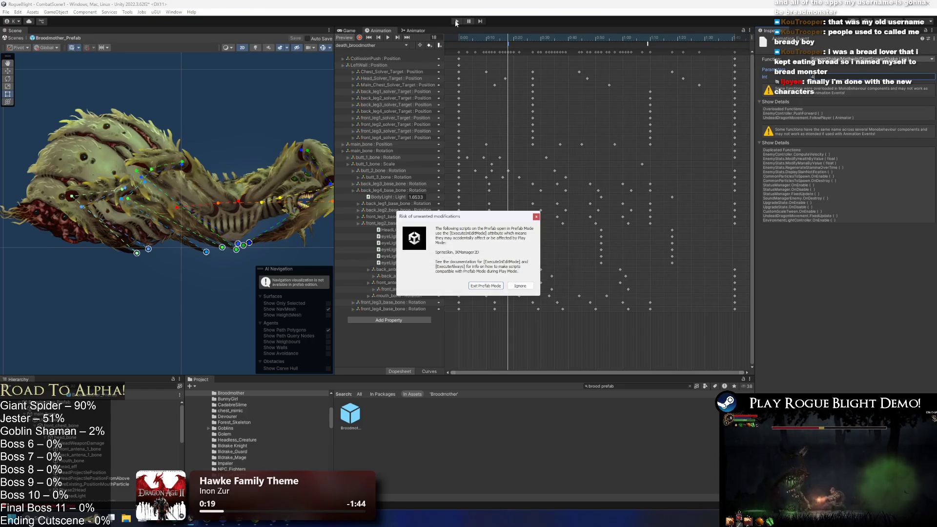
{"action": "key", "text": "Return"}
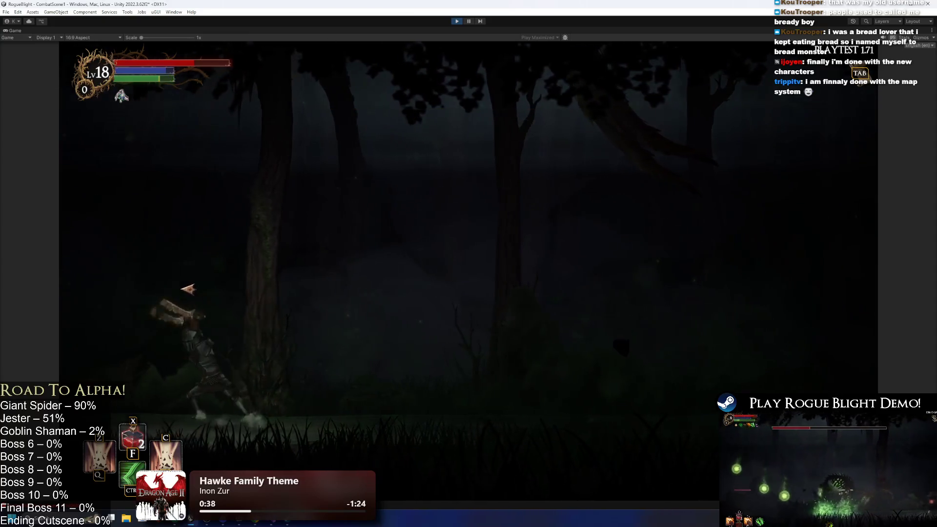
Fight the Broodmother with the F1/F2 health cheats until the boss dies
{"action": "key", "text": "F1"}
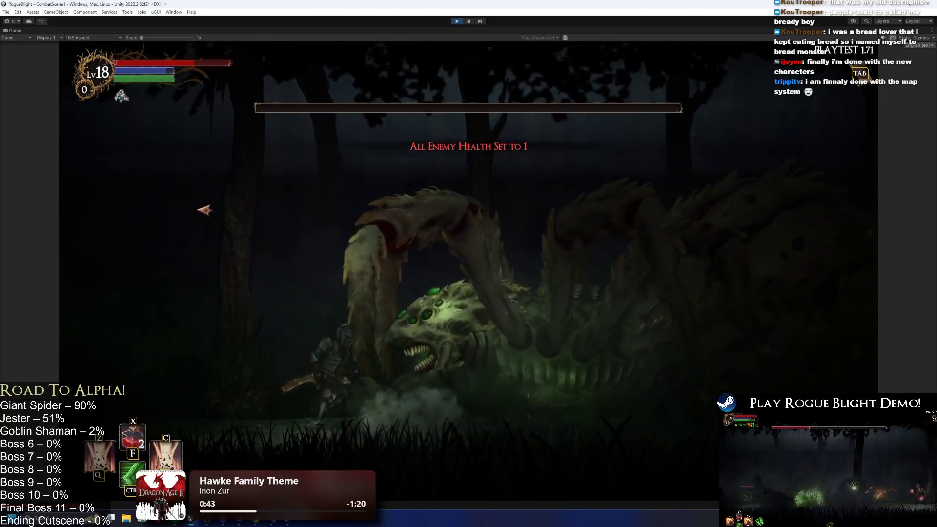
{"action": "key", "text": "F2"}
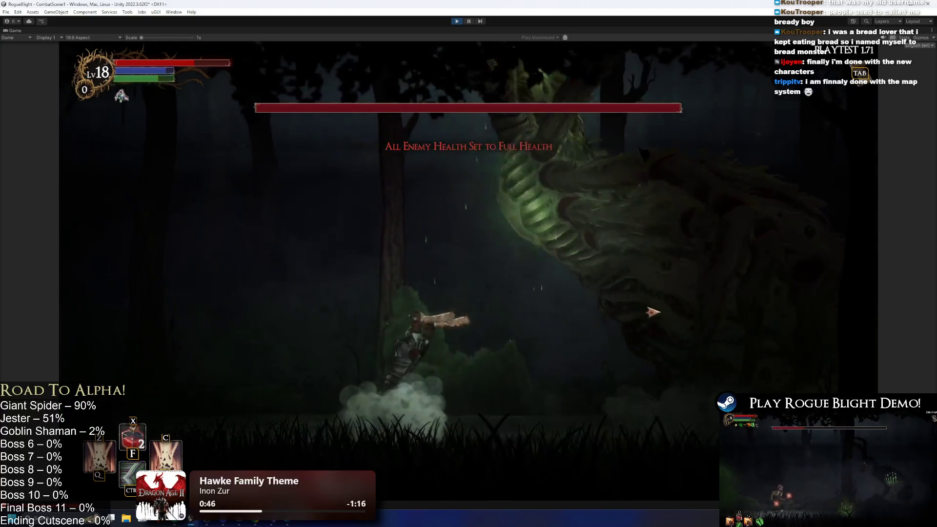
{"action": "key", "text": "space"}
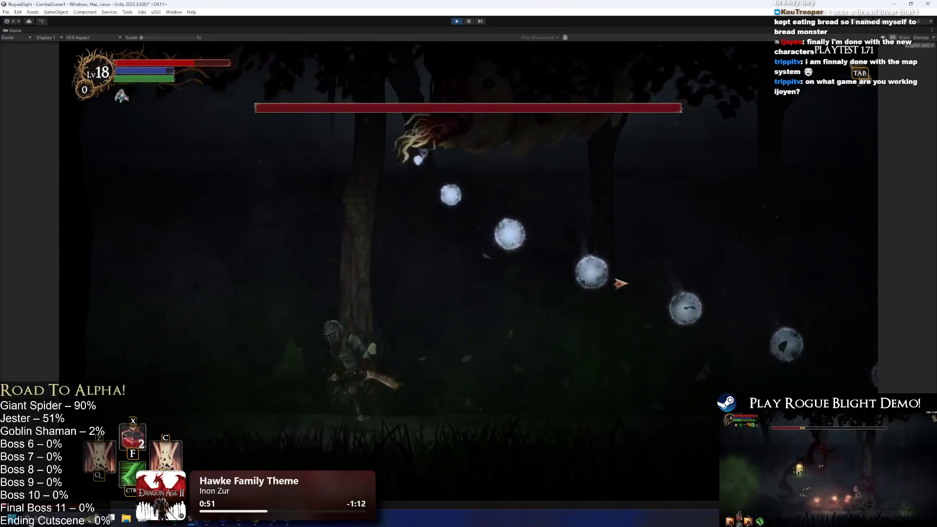
{"action": "key", "text": "d"}
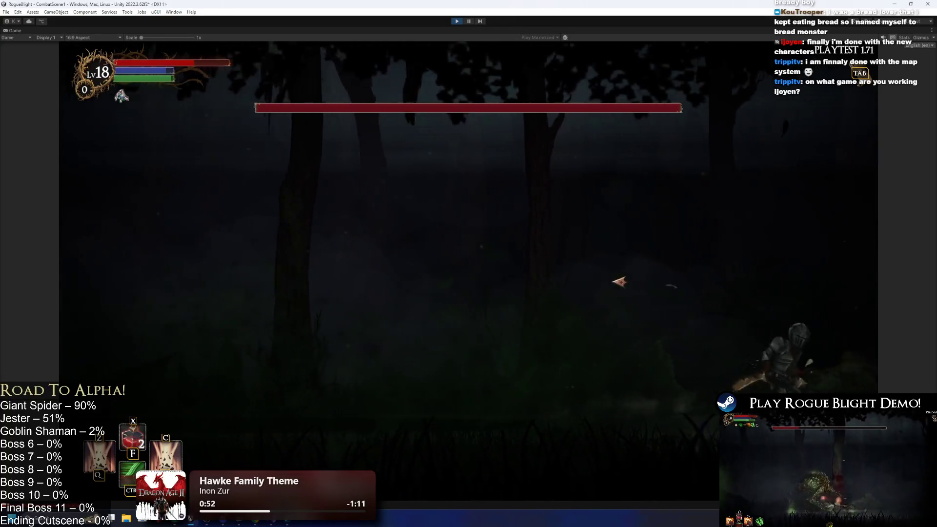
{"action": "key", "text": "d"}
{"action": "key", "text": "F1"}
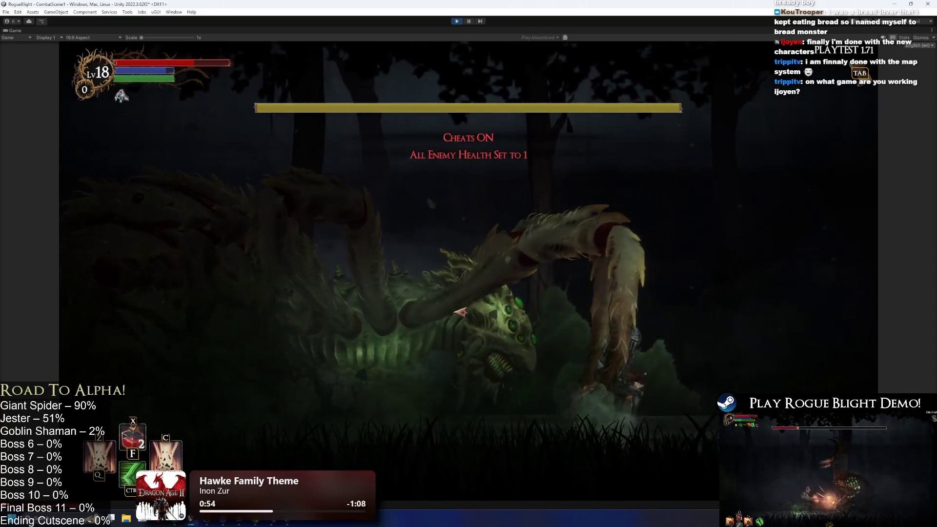
{"action": "key", "text": "a"}
{"action": "key", "text": "space"}
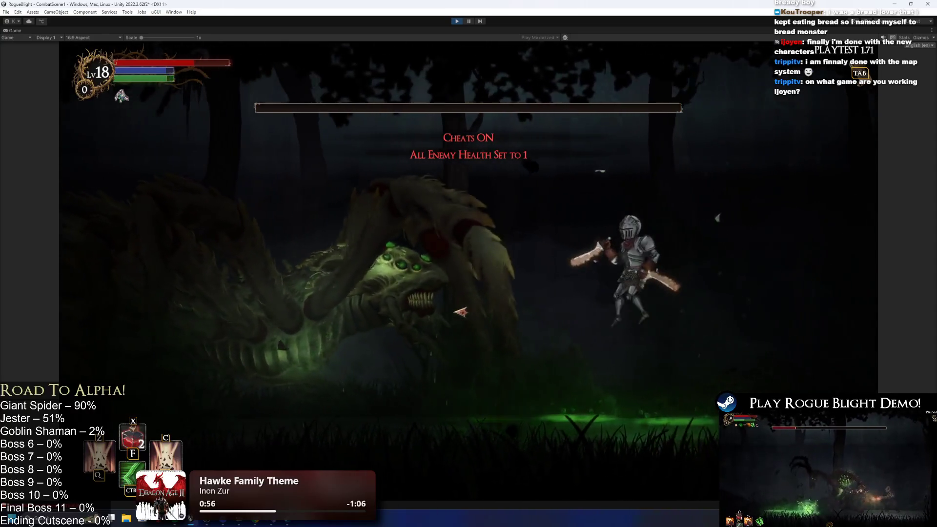
{"action": "key", "text": "d"}
{"action": "key", "text": "a"}
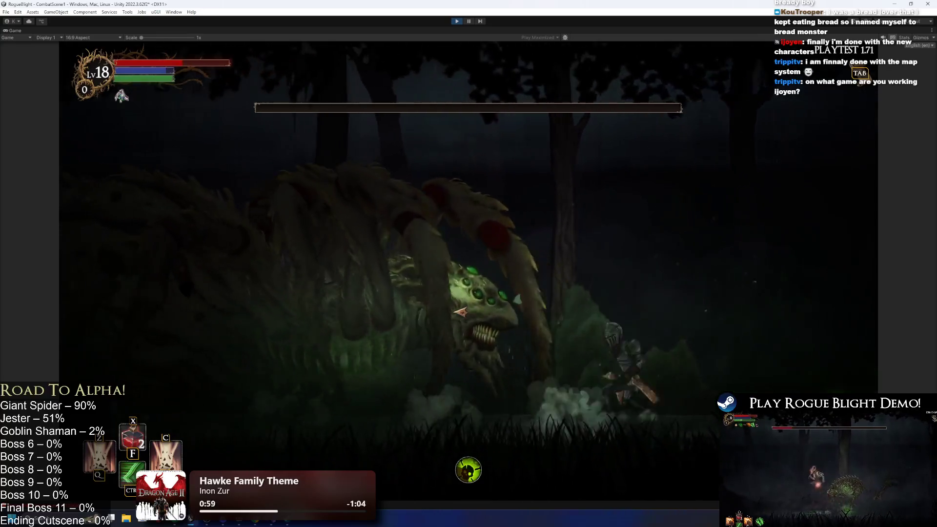
{"action": "key", "text": "F2"}
{"action": "key", "text": "F1"}
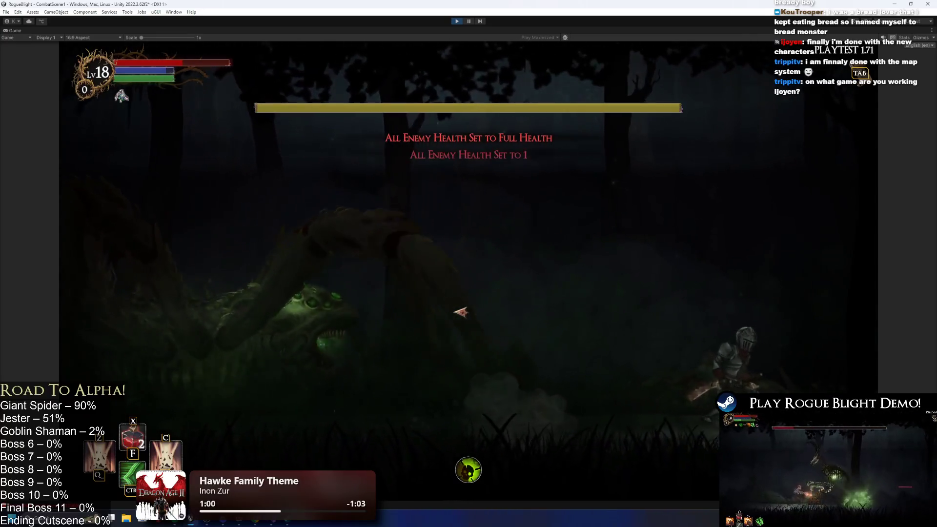
{"action": "key", "text": "a"}
{"action": "key", "text": "d"}
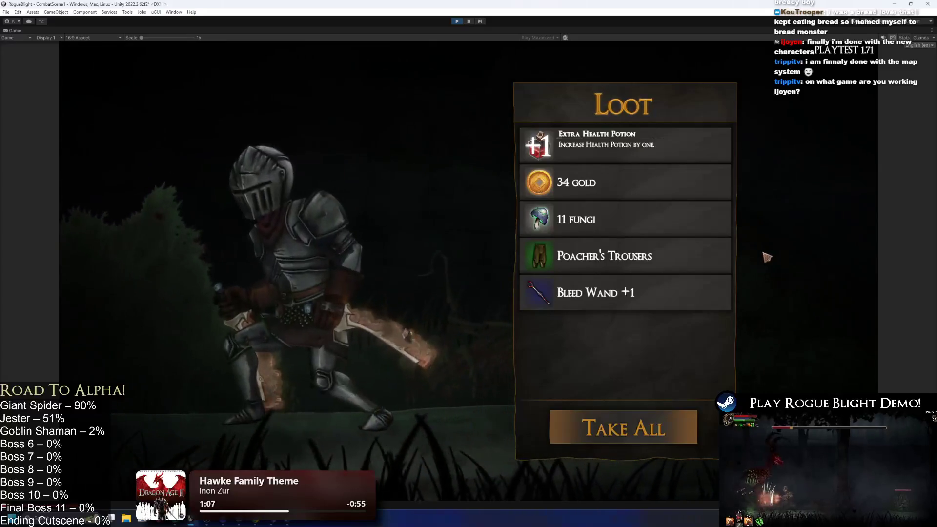
{"action": "left_click", "coordinate": [458, 23]}
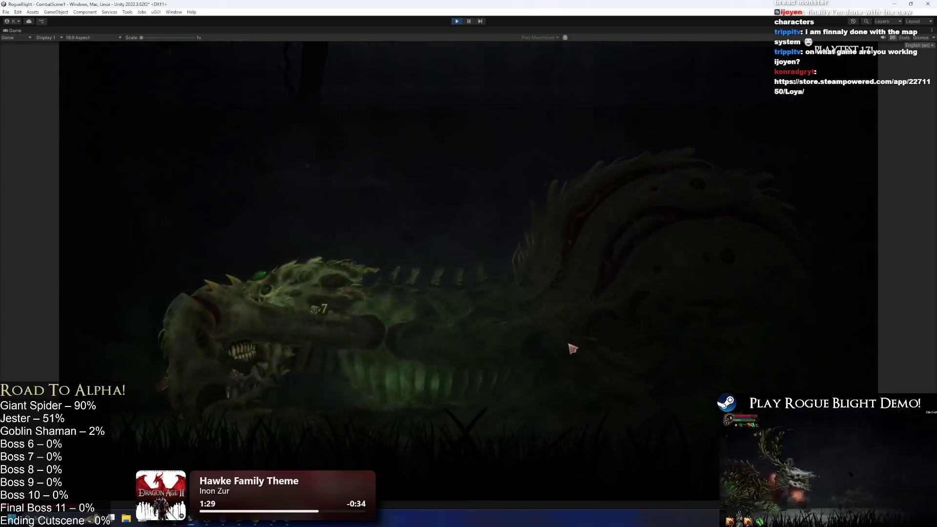
Stop the playtest, raise the Death screen shake duration from 1.25 to 1.5, and save
{"action": "left_click", "coordinate": [457, 21]}
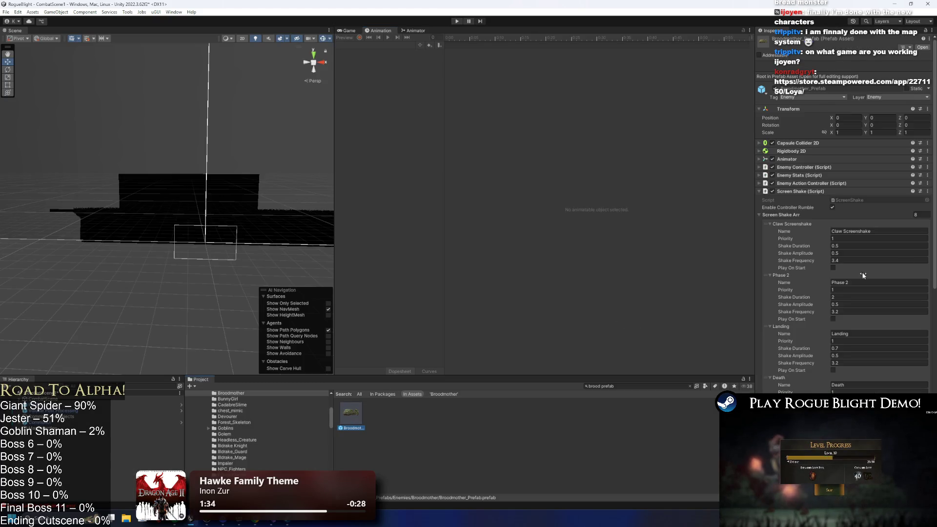
{"action": "scroll", "coordinate": [911, 233], "scroll_direction": "down", "scroll_amount": 3}
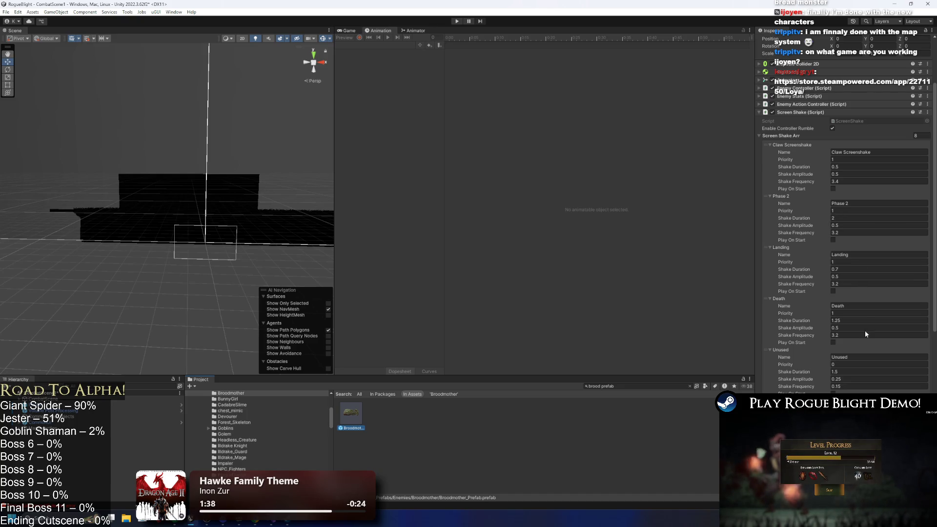
{"action": "left_click", "coordinate": [835, 320]}
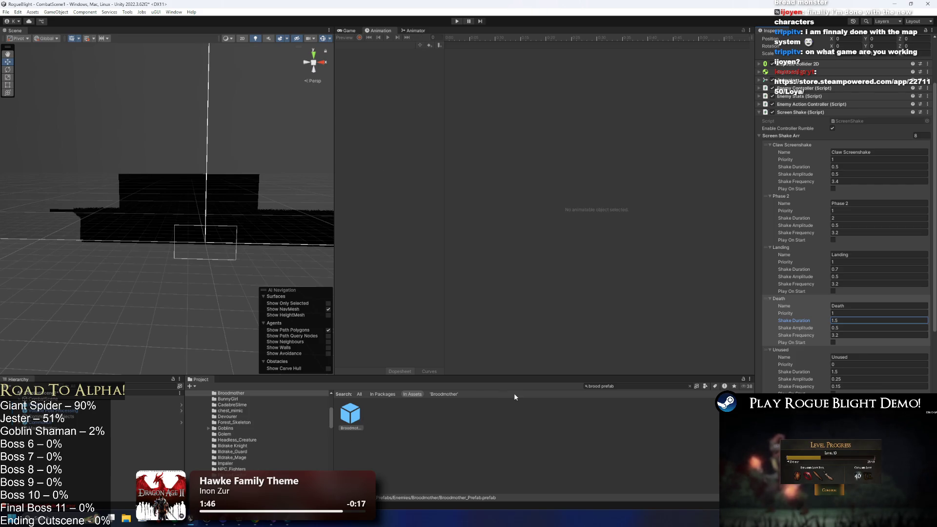
{"action": "key", "text": "ctrl+s"}
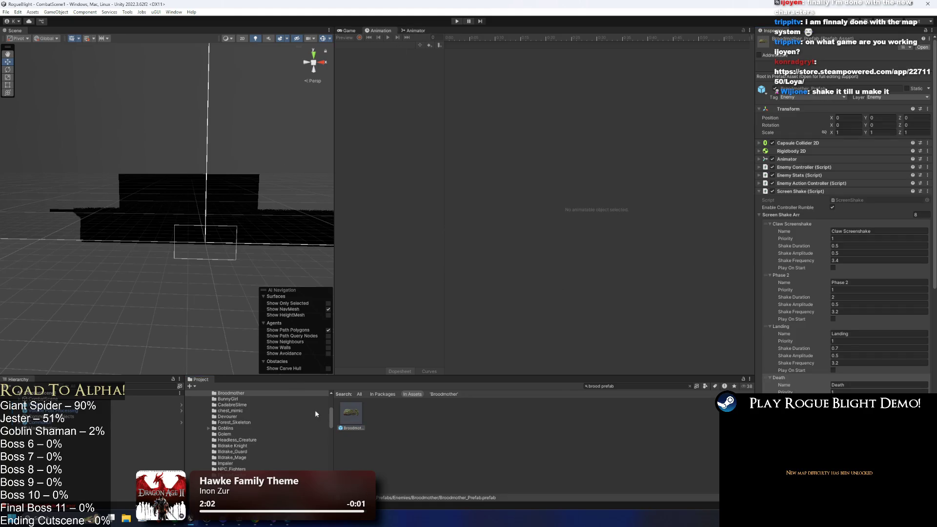
{"action": "double_click", "coordinate": [350, 413]}
Change the death_broodmother StartScreenShake event's Int parameter from 4 to 3
{"action": "left_click", "coordinate": [382, 45]}
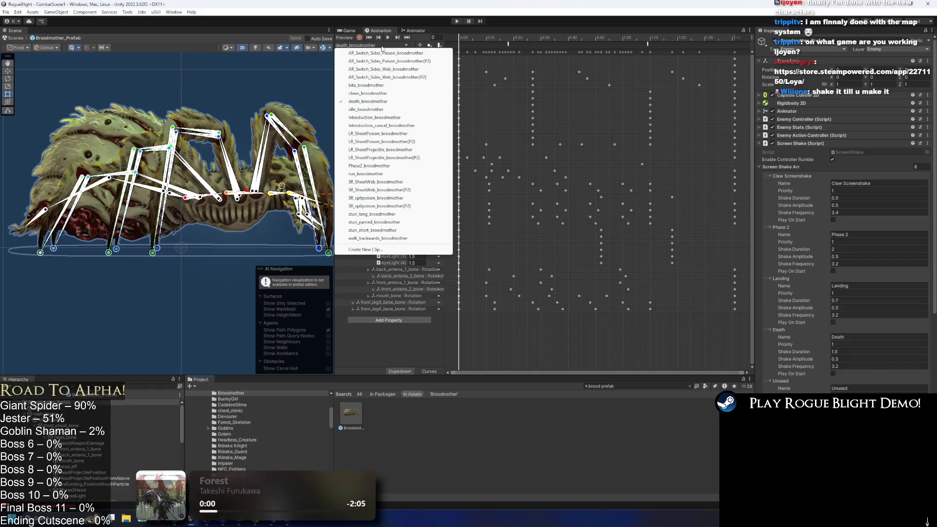
{"action": "left_click", "coordinate": [505, 37]}
{"action": "left_click", "coordinate": [507, 43]}
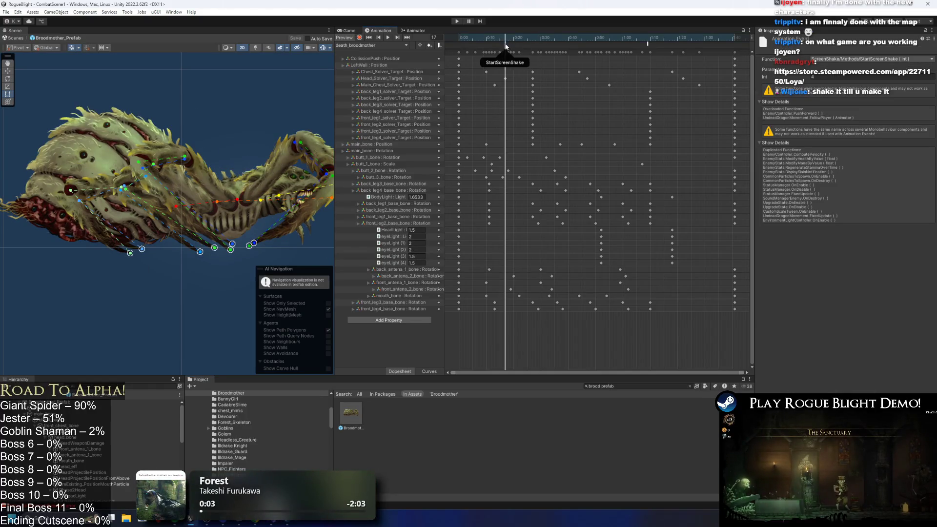
{"action": "key", "text": "comma"}
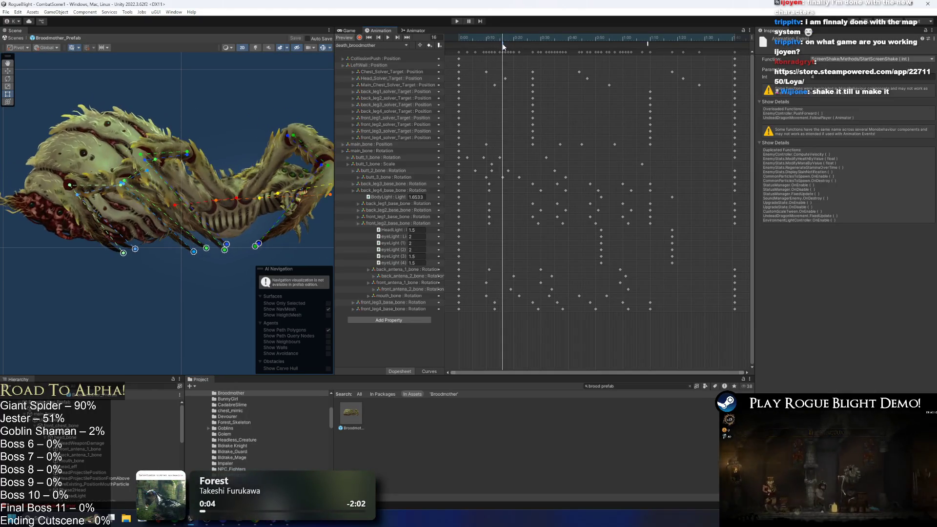
{"action": "type", "text": "3"}
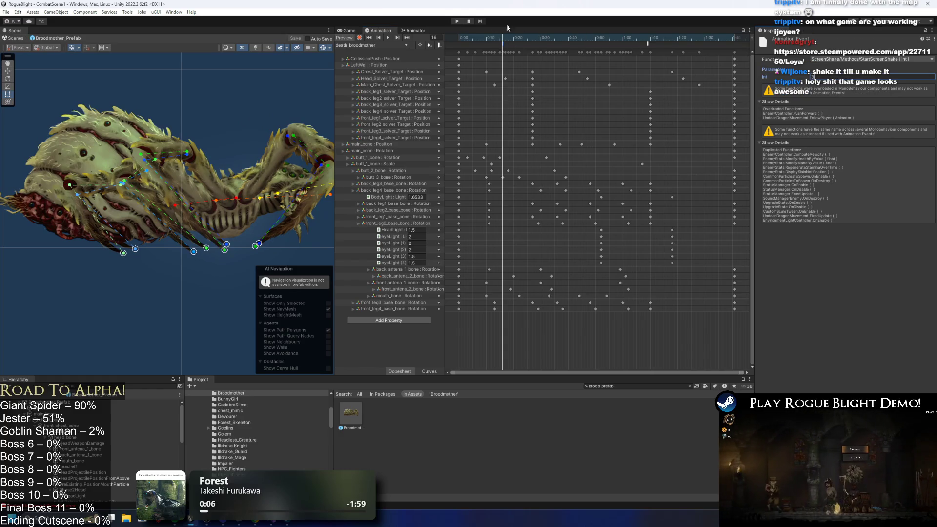
Playtest again, kill the Broodmother using the F1 health cheat, then stop
{"action": "left_click", "coordinate": [455, 22]}
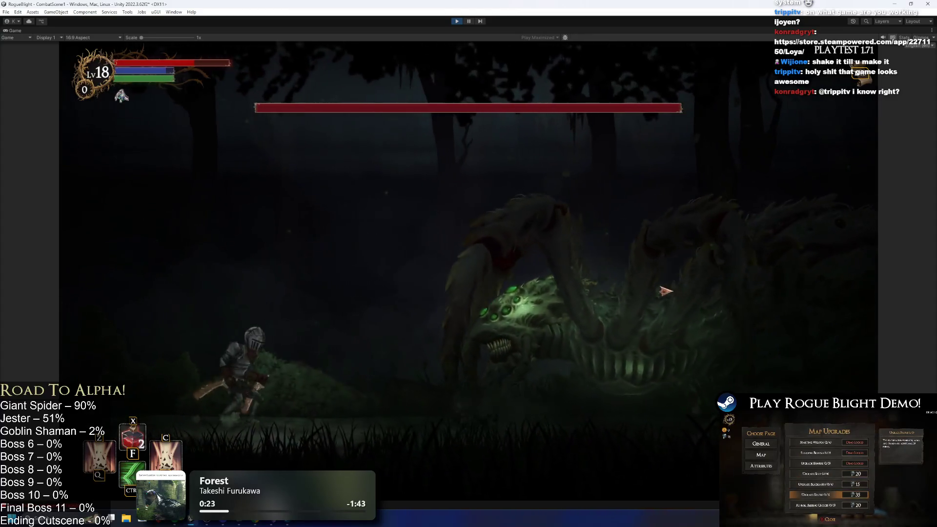
{"action": "key", "text": "F1"}
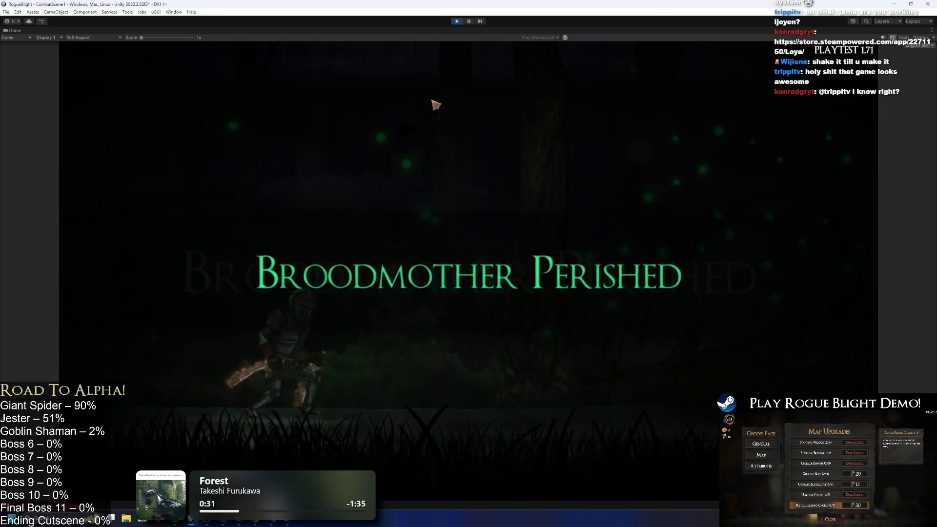
{"action": "left_click", "coordinate": [459, 21]}
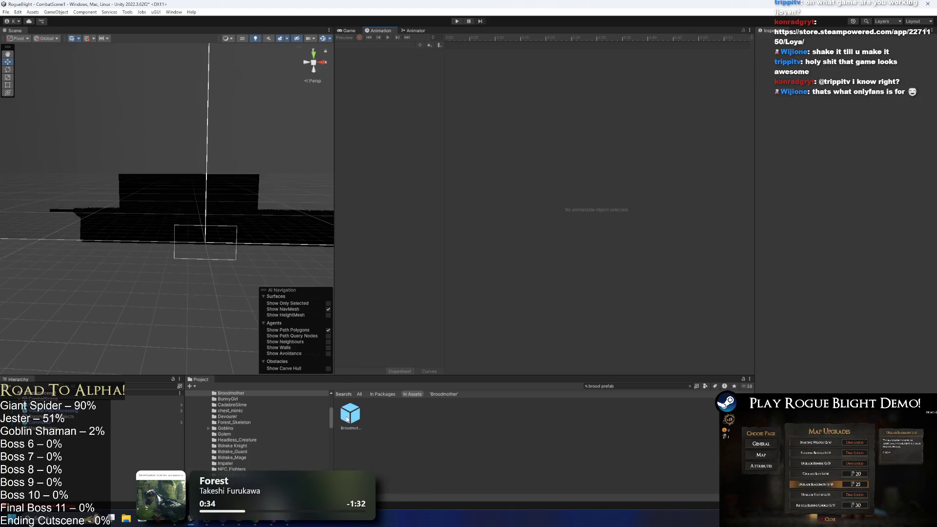
In Broodmother_Prefab, raise the Death screen shake amplitude from 0.5 to 0.6 and save
{"action": "left_click", "coordinate": [347, 415]}
{"action": "double_click", "coordinate": [347, 414]}
{"action": "scroll", "coordinate": [866, 331], "scroll_direction": "down", "scroll_amount": 3}
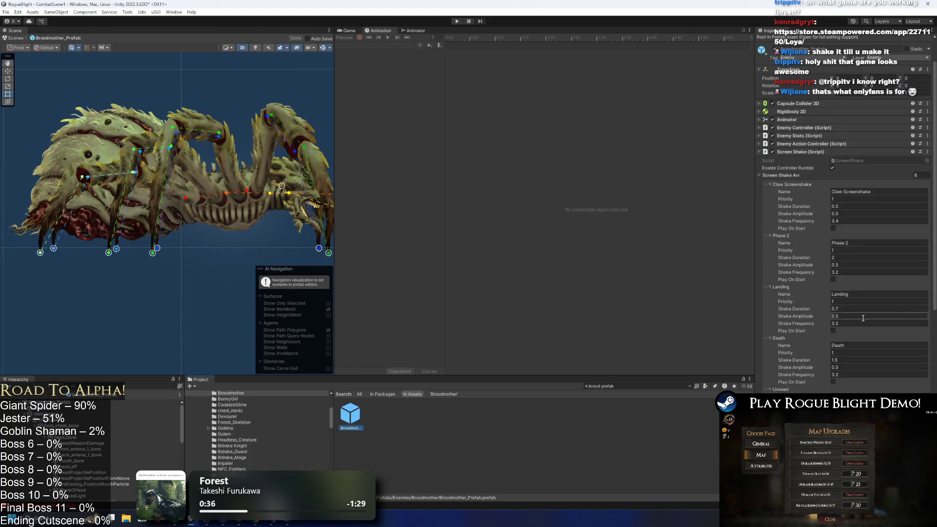
{"action": "left_click", "coordinate": [838, 361]}
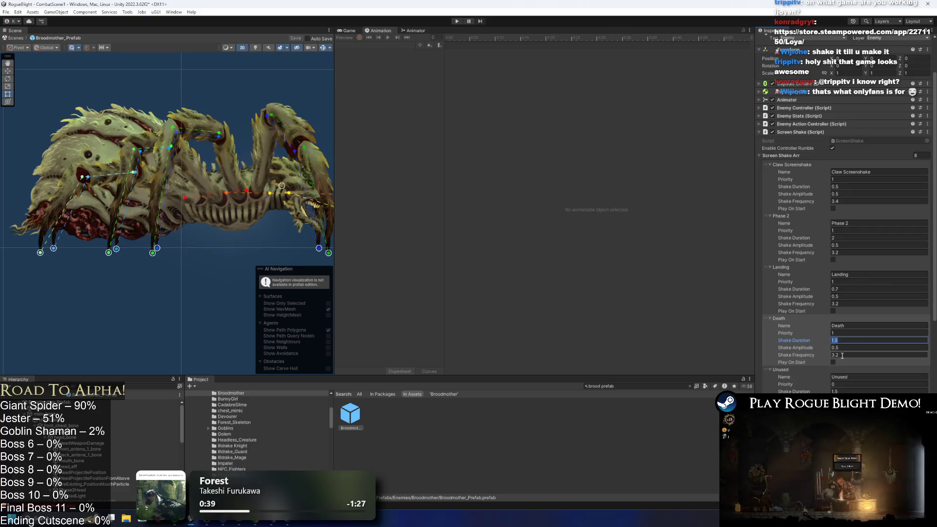
{"action": "left_click", "coordinate": [844, 334]}
{"action": "left_click", "coordinate": [847, 341]}
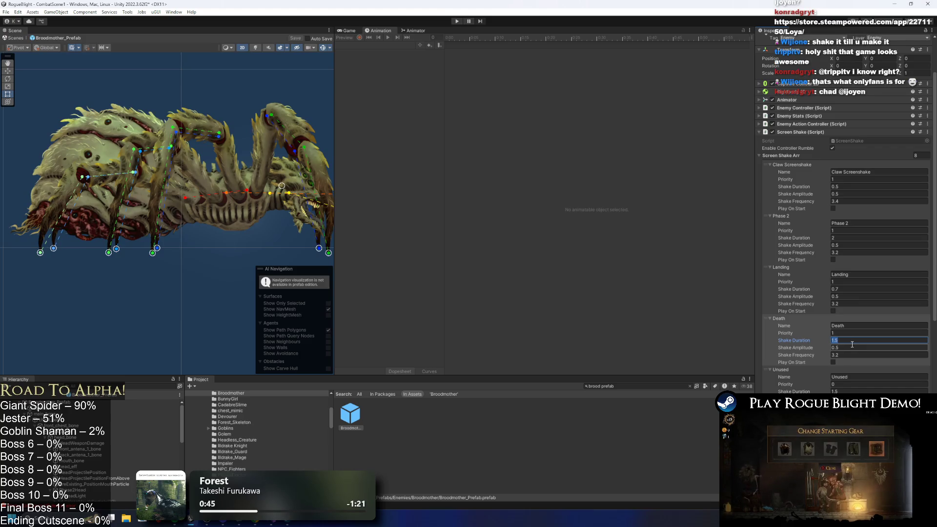
{"action": "left_click", "coordinate": [846, 349]}
{"action": "type", "text": "0.6"}
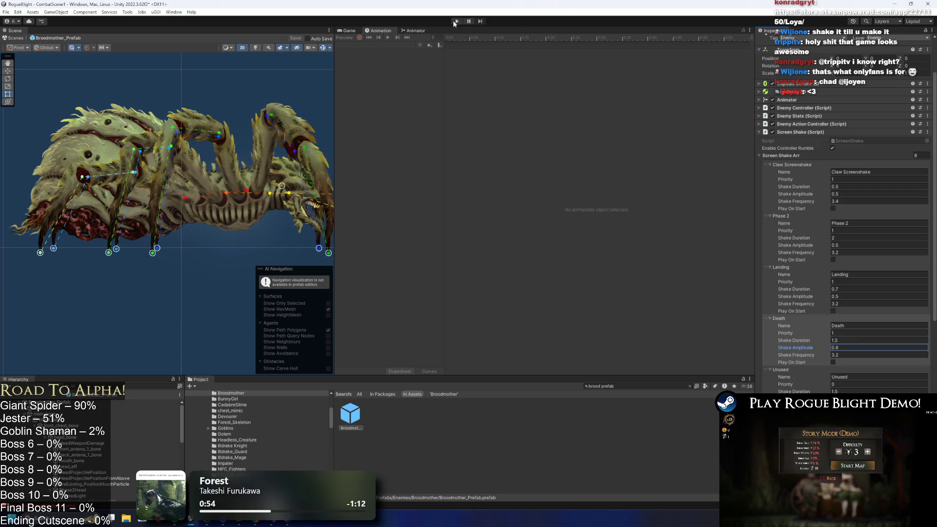
{"action": "key", "text": "ctrl+s"}
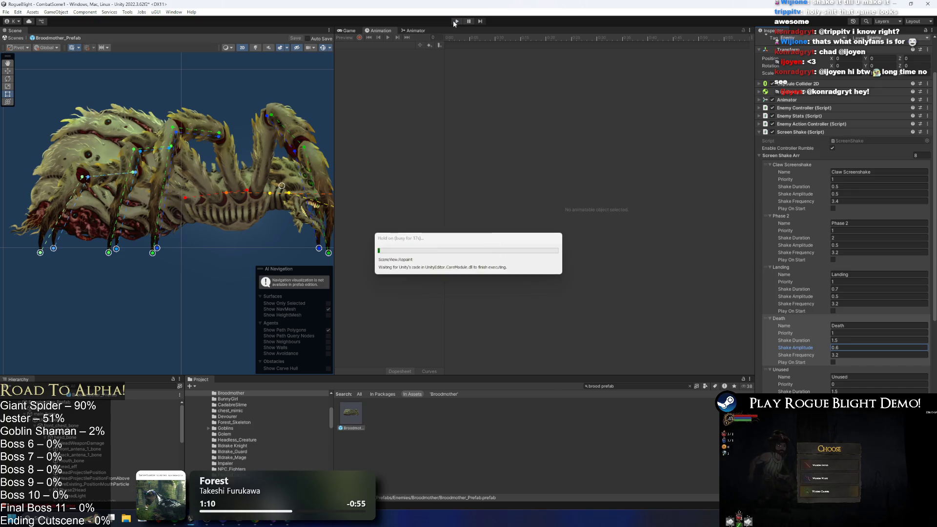
Start the playtest, beat the Broodmother with the F1/F2 cheats, and exit Play mode
{"action": "key", "text": "Escape"}
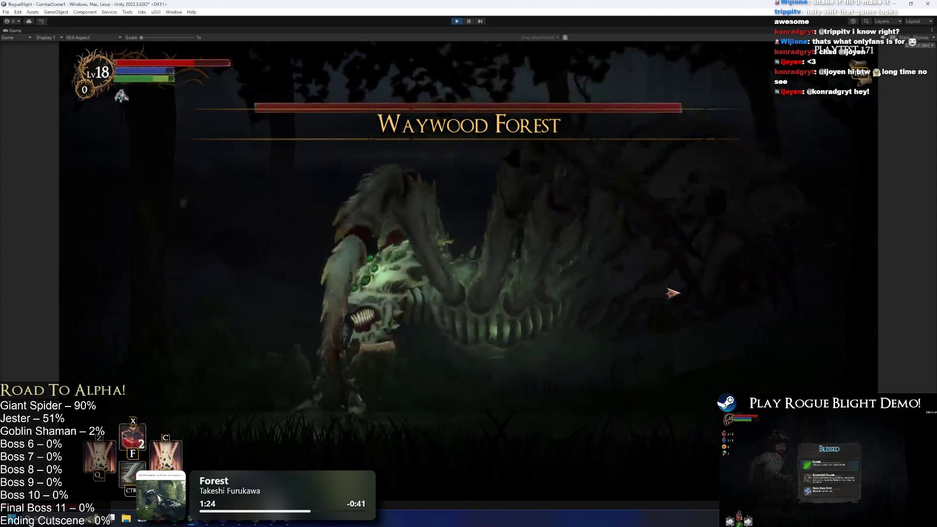
{"action": "key", "text": "F1"}
{"action": "key", "text": "F2"}
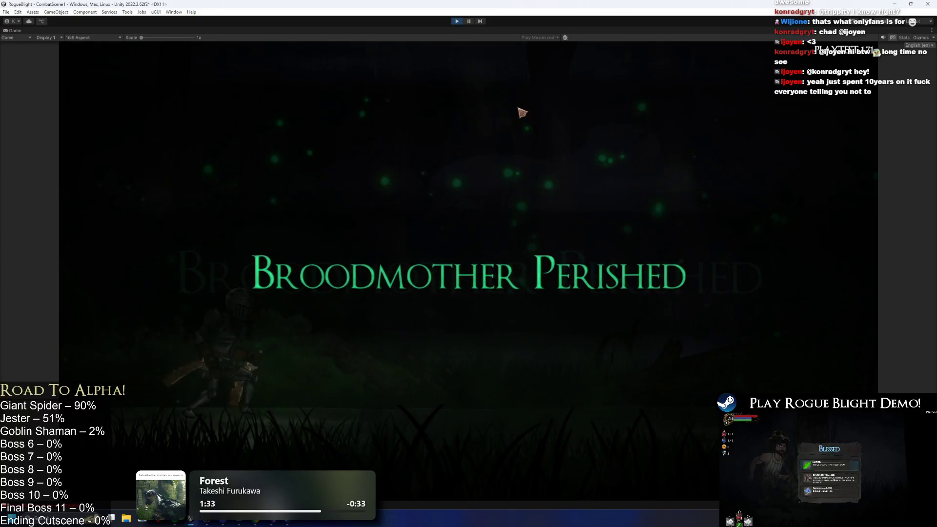
{"action": "left_click", "coordinate": [458, 21]}
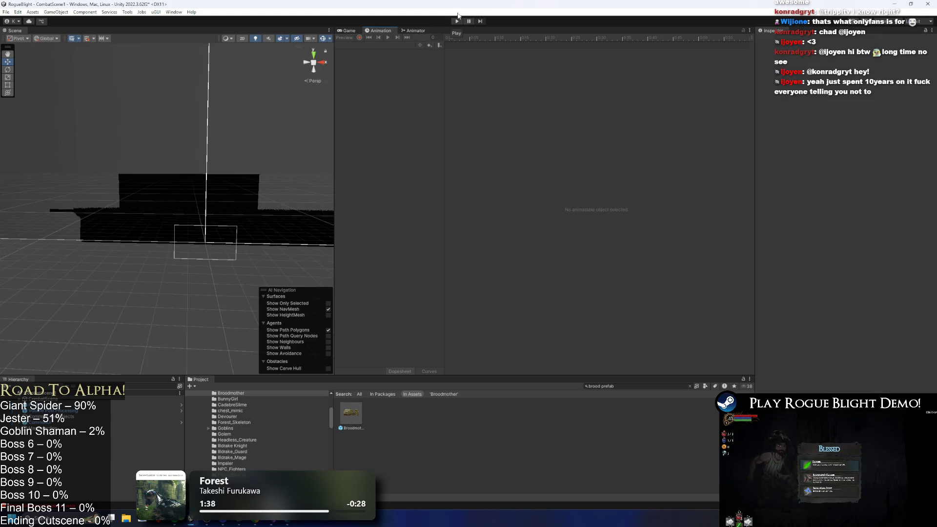
Playtest again, kill the Broodmother under the F1 cheat, stop, and reopen Broodmother_Prefab
{"action": "left_click", "coordinate": [457, 21]}
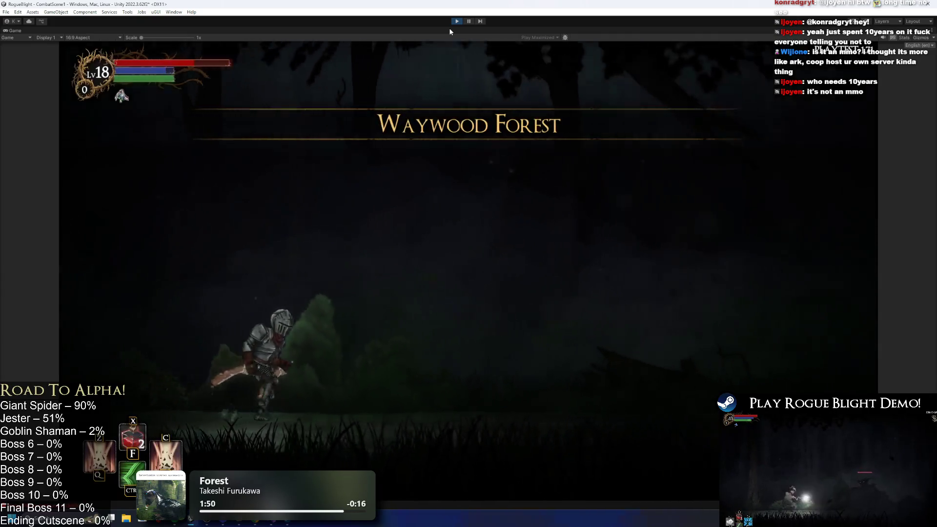
{"action": "key", "text": "F1"}
{"action": "key", "text": "Left"}
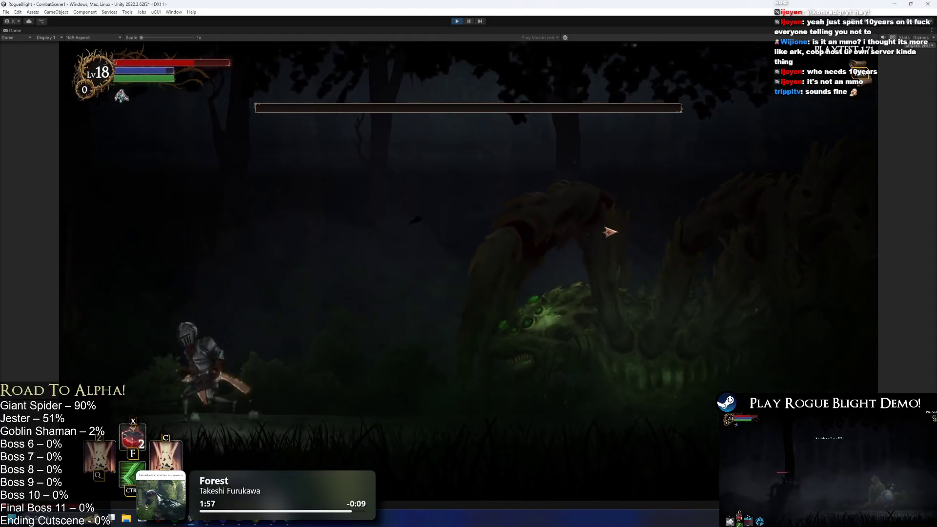
{"action": "key", "text": "Right"}
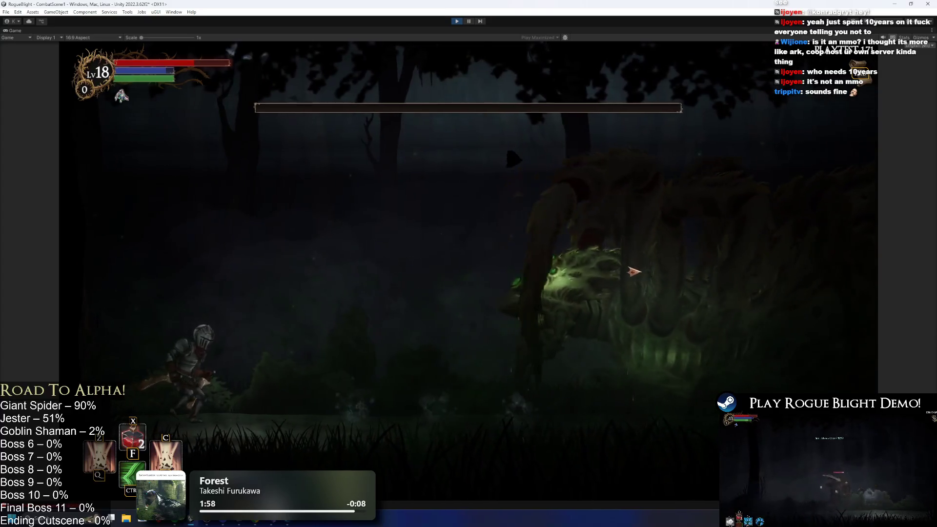
{"action": "key", "text": "Right"}
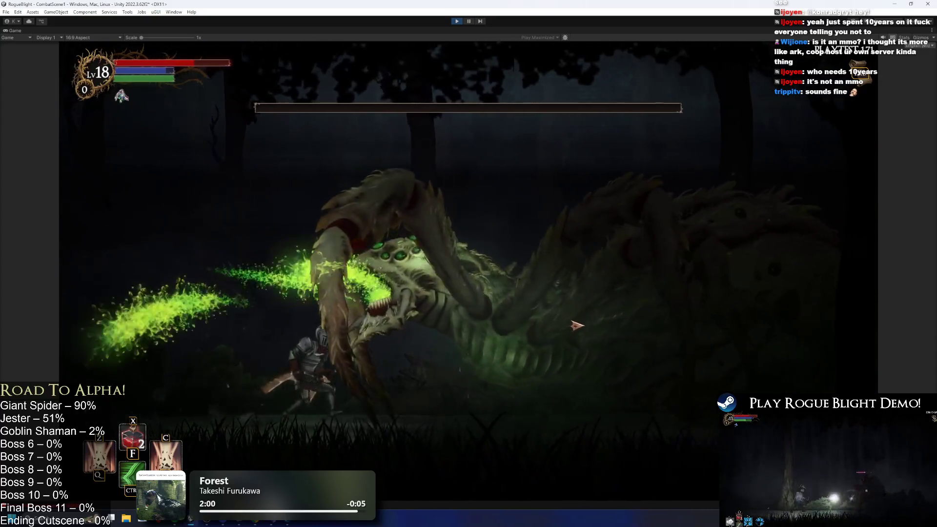
{"action": "key", "text": "space"}
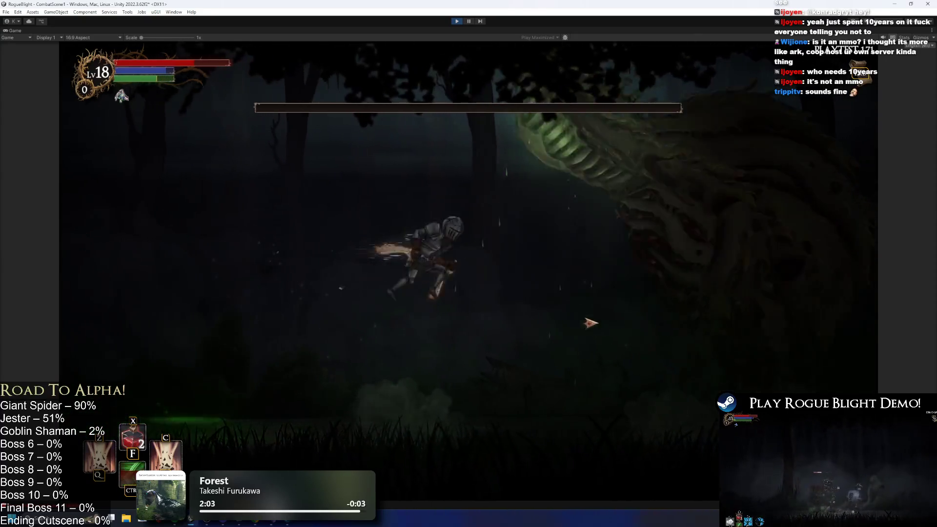
{"action": "key", "text": "Left"}
{"action": "key", "text": "Right"}
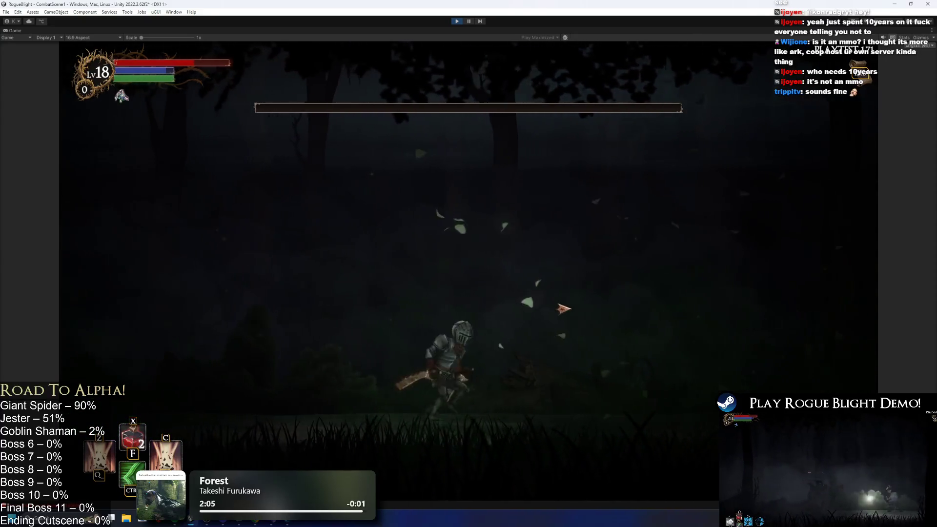
{"action": "key", "text": "space"}
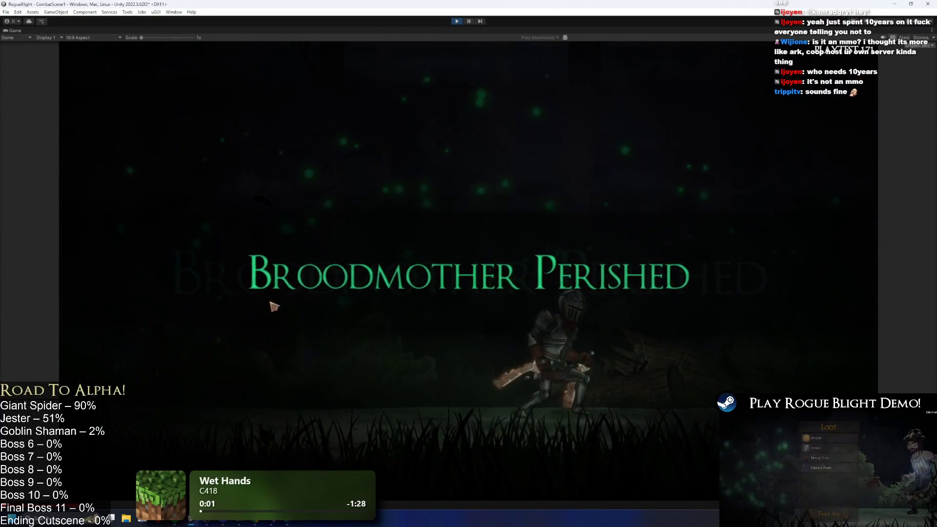
{"action": "left_click", "coordinate": [455, 22]}
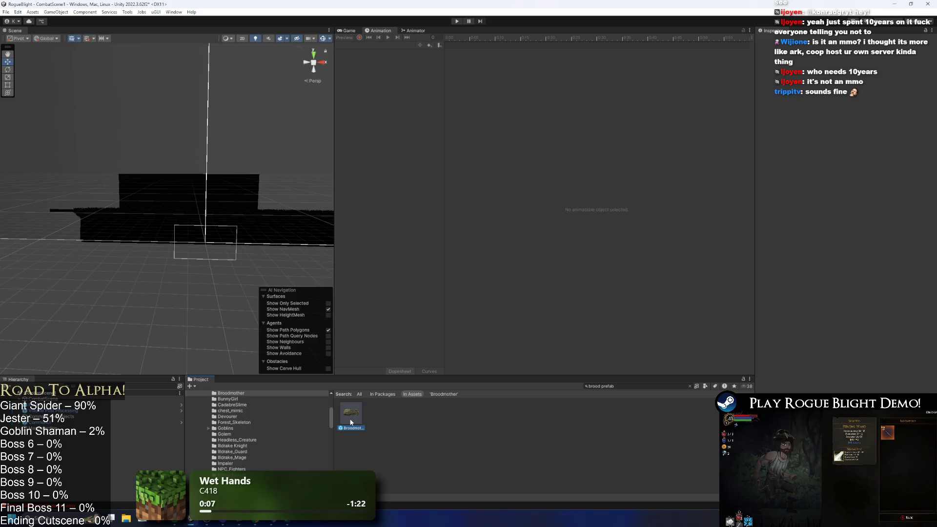
{"action": "double_click", "coordinate": [351, 423]}
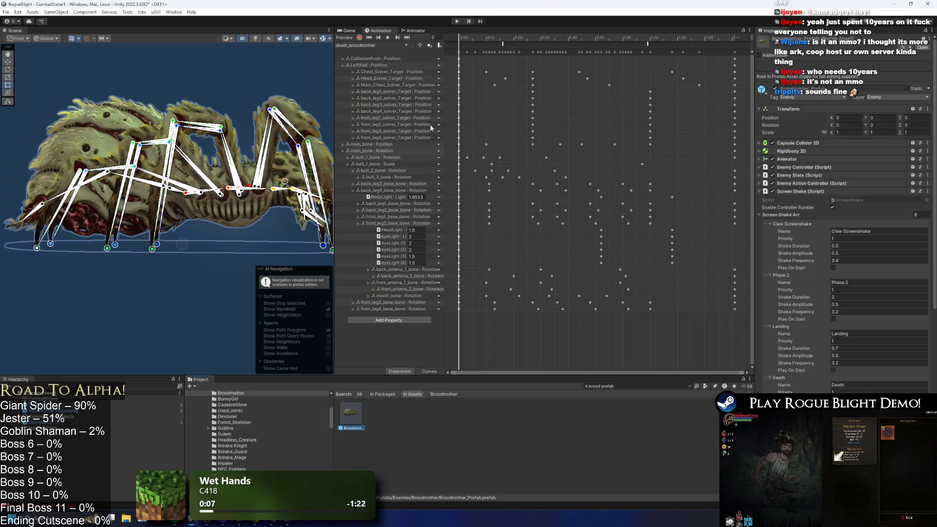
Inspect the FizzlePreExistingParticle event on the LR_ShootPoison_broodmother(P2) clip
{"action": "left_click", "coordinate": [391, 44]}
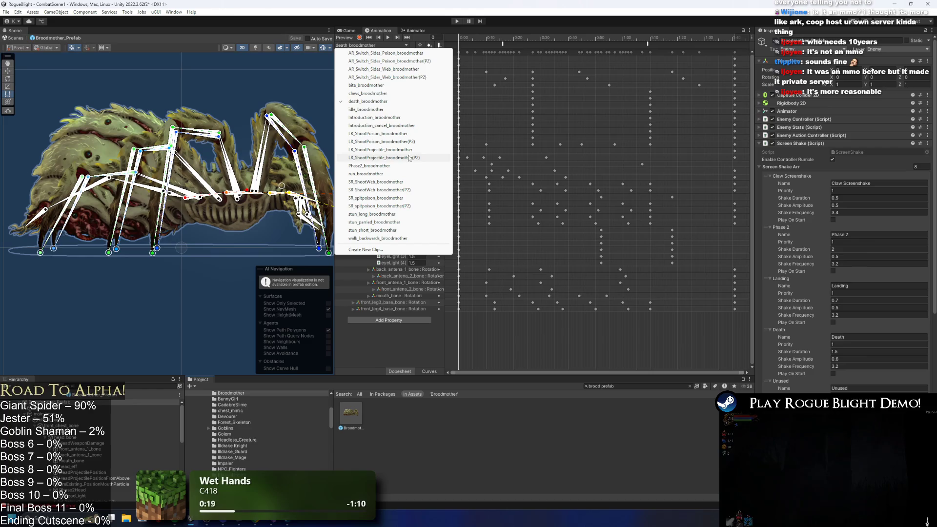
{"action": "left_click", "coordinate": [409, 141]}
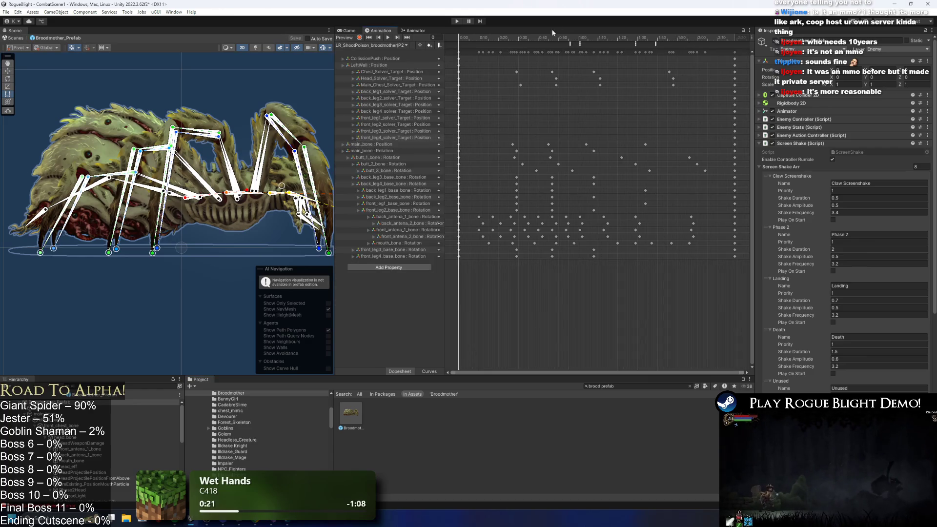
{"action": "left_click", "coordinate": [654, 43]}
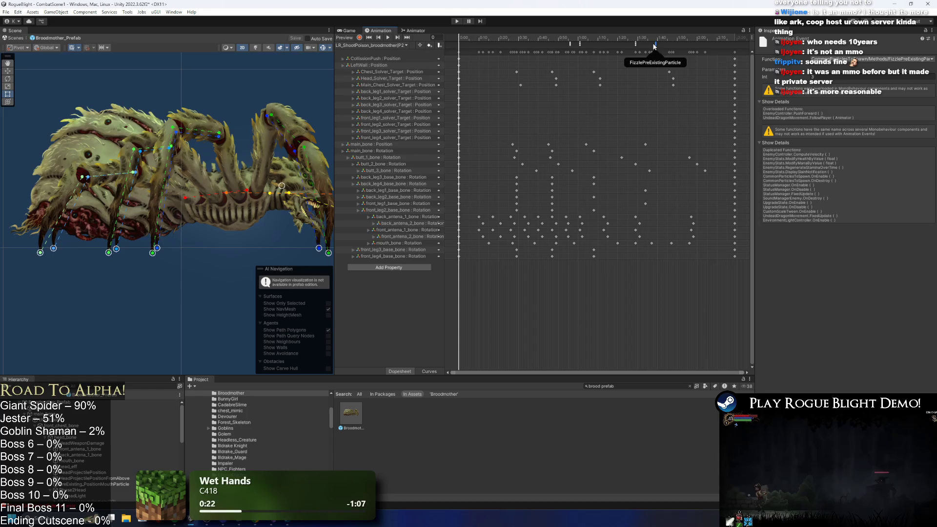
Return to death_broodmother, preview its poses, and start a new playtest
{"action": "left_click", "coordinate": [380, 45]}
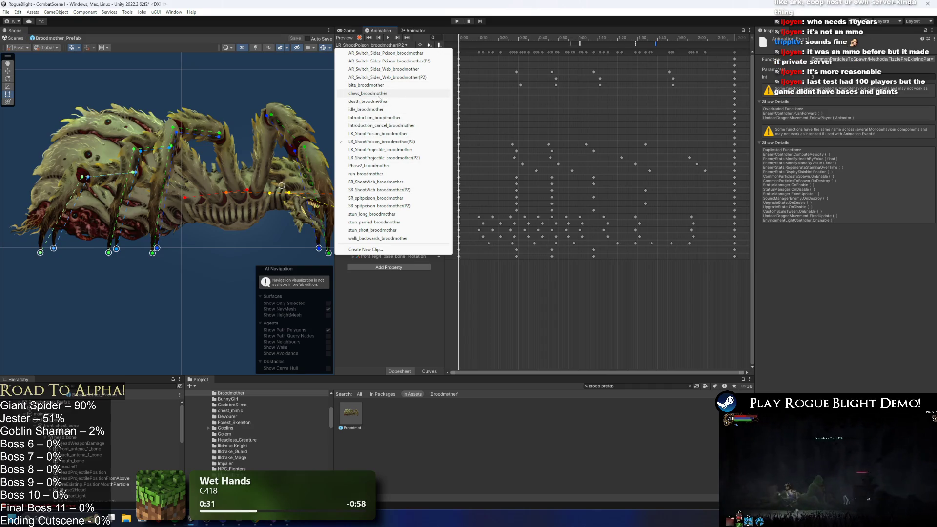
{"action": "left_click", "coordinate": [379, 101]}
{"action": "mouse_move", "coordinate": [464, 38]}
{"action": "left_mouse_down"}
{"action": "mouse_move", "coordinate": [529, 38]}
{"action": "mouse_move", "coordinate": [395, 40]}
{"action": "left_mouse_up"}
{"action": "left_click", "coordinate": [454, 20]}
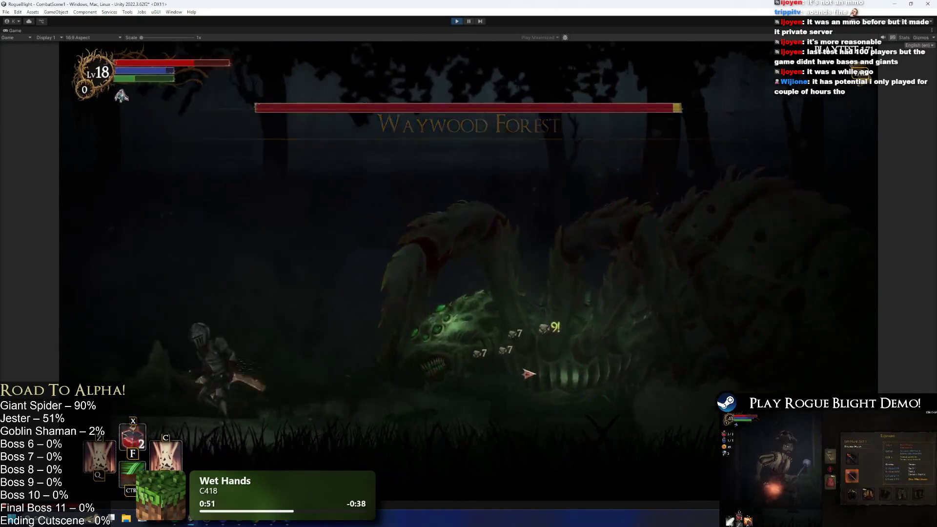
Enable the F1 health cheat, finish the Broodmother with a leaping skill attack, and stop Play mode
{"action": "key", "text": "F1"}
{"action": "key", "text": "d"}
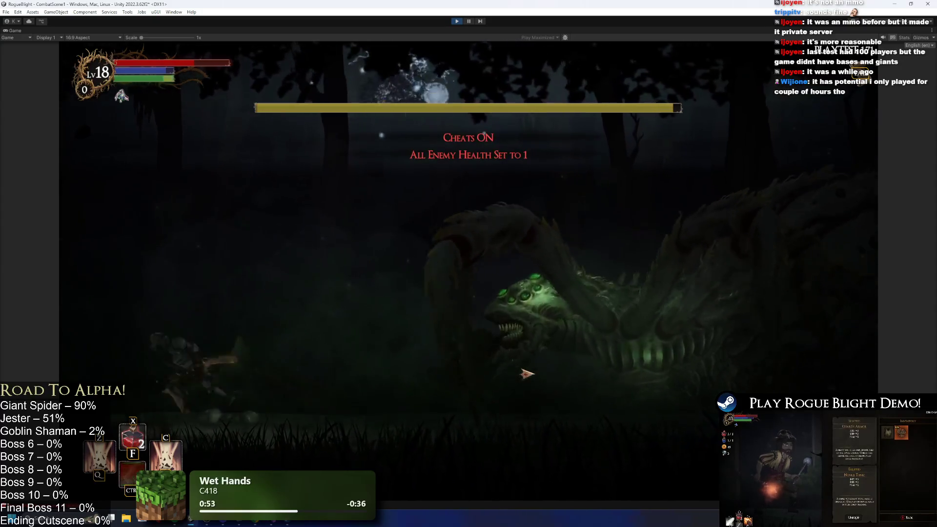
{"action": "left_click", "coordinate": [526, 374]}
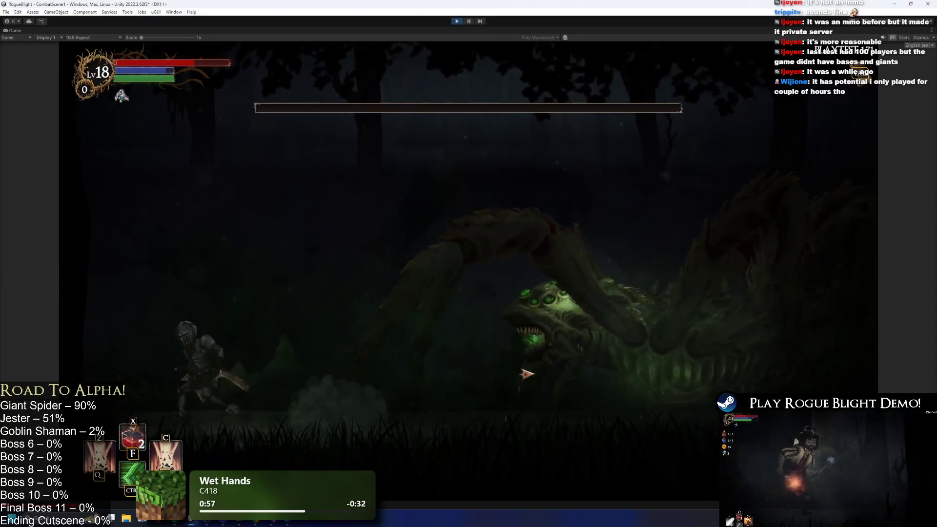
{"action": "key", "text": "d"}
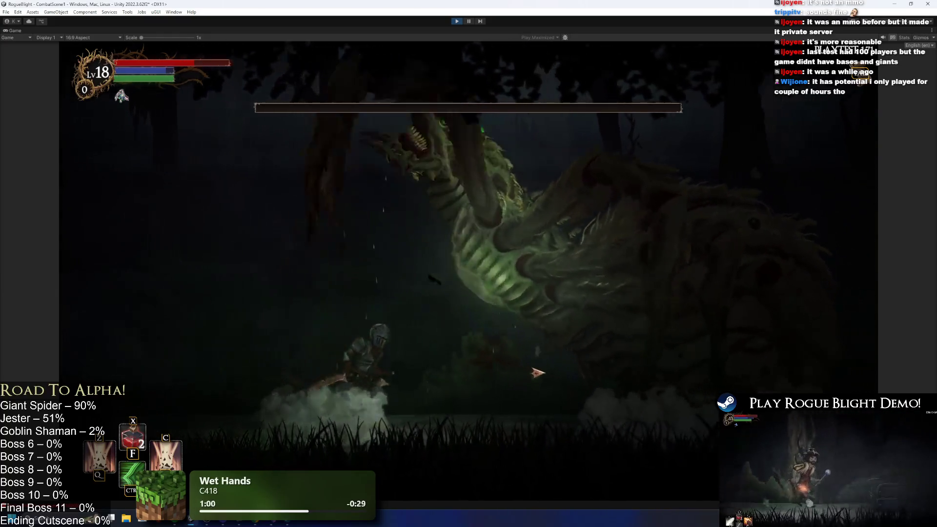
{"action": "key", "text": "c"}
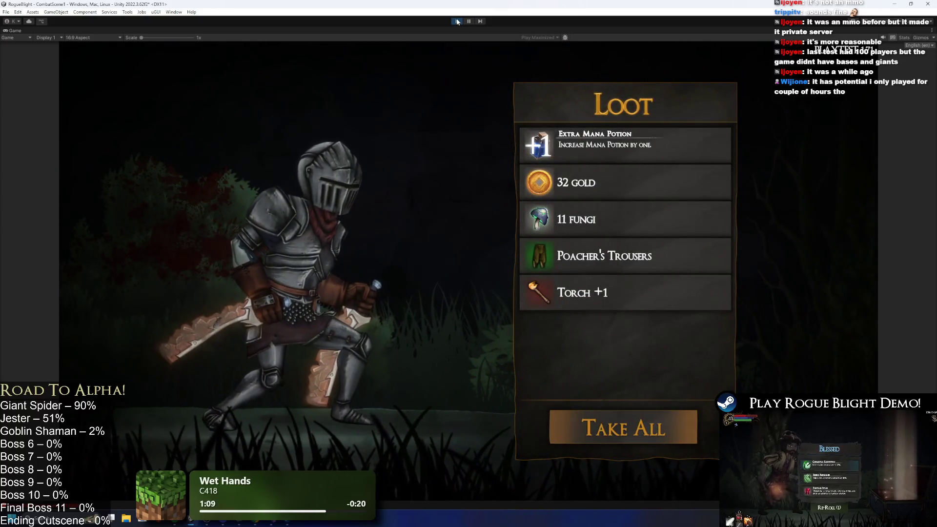
{"action": "left_click", "coordinate": [457, 21]}
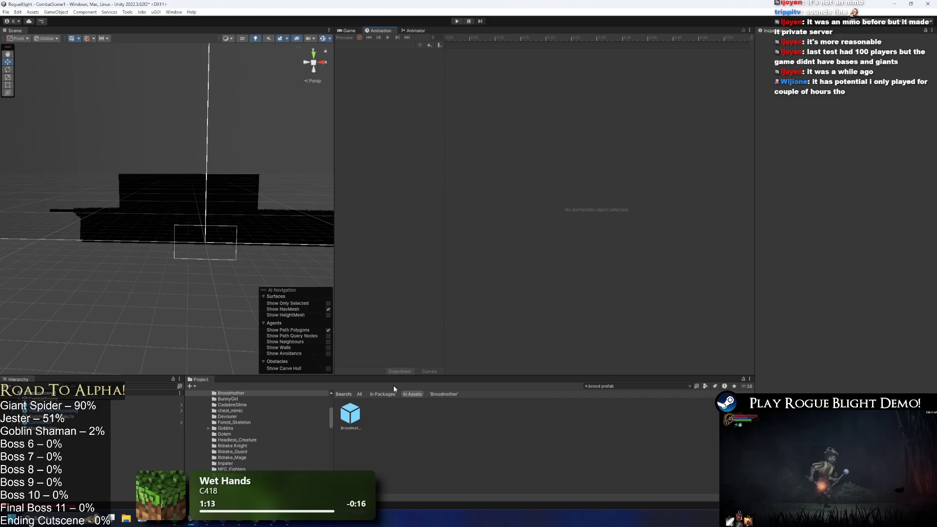
Reopen Broodmother_Prefab, folding Screen Shake and Enemy Item Manager and expanding the other components
{"action": "double_click", "coordinate": [360, 414]}
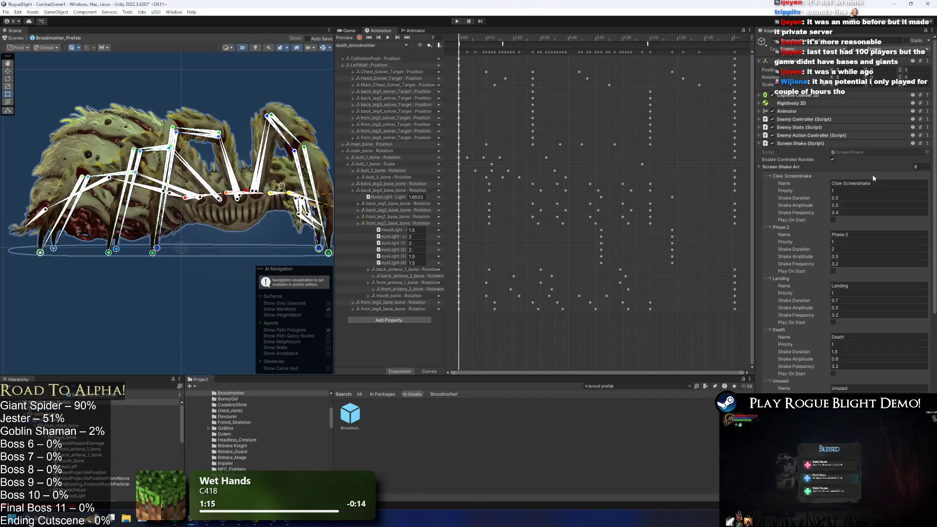
{"action": "left_click", "coordinate": [824, 144]}
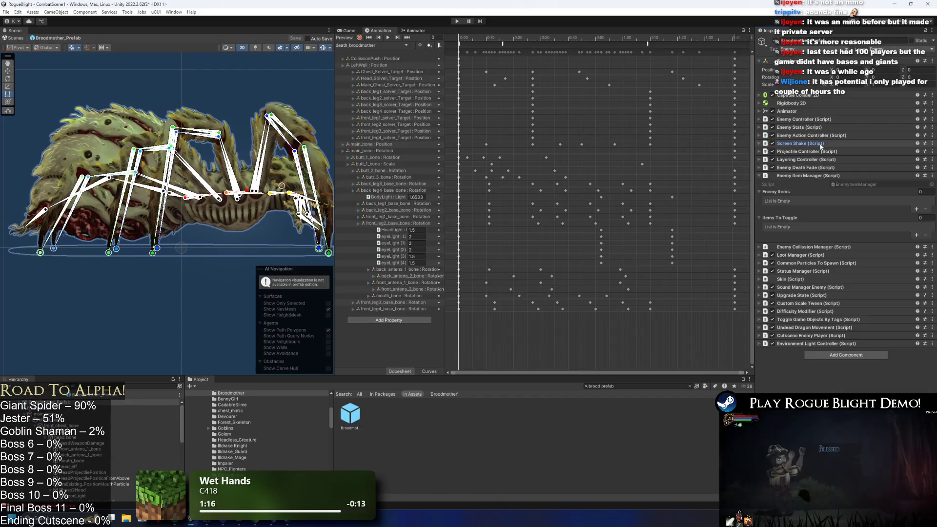
{"action": "left_click", "coordinate": [813, 177]}
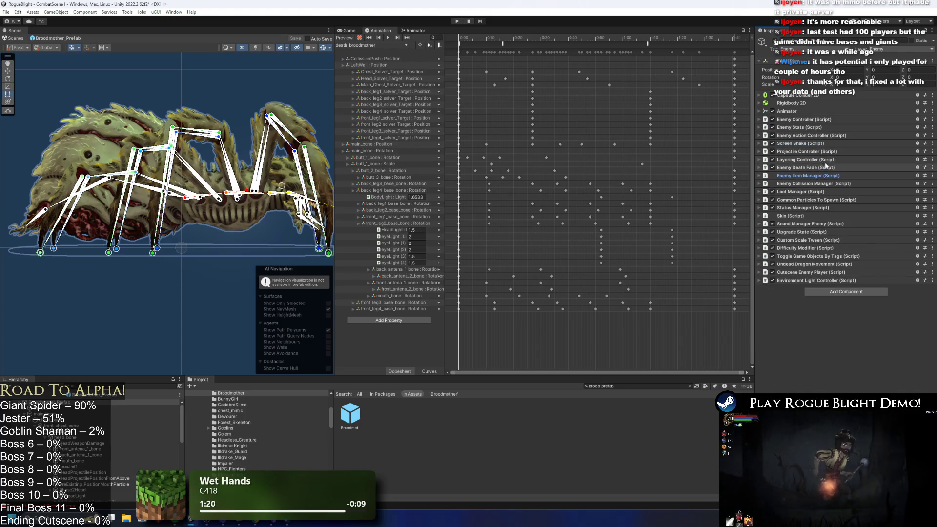
{"action": "left_click", "coordinate": [812, 151]}
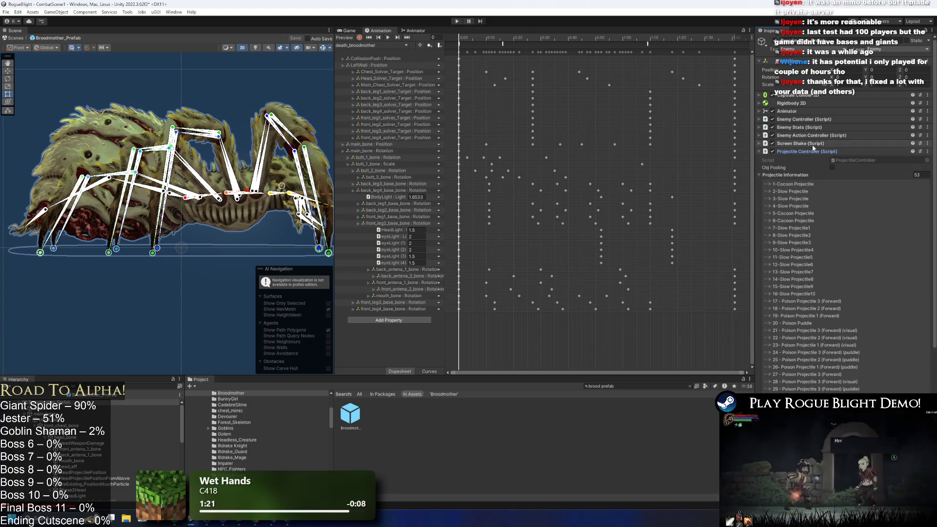
{"action": "left_click", "coordinate": [813, 152]}
{"action": "left_click", "coordinate": [813, 127]}
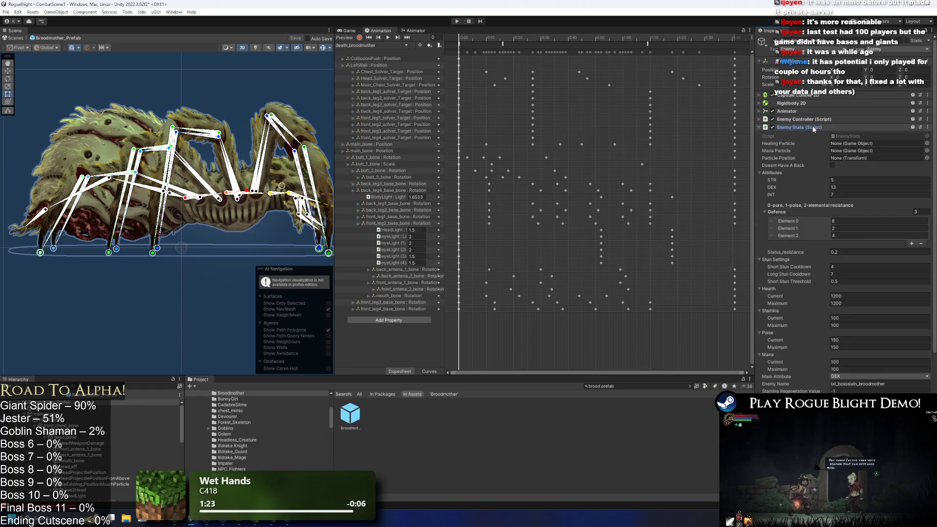
{"action": "left_click", "coordinate": [814, 128]}
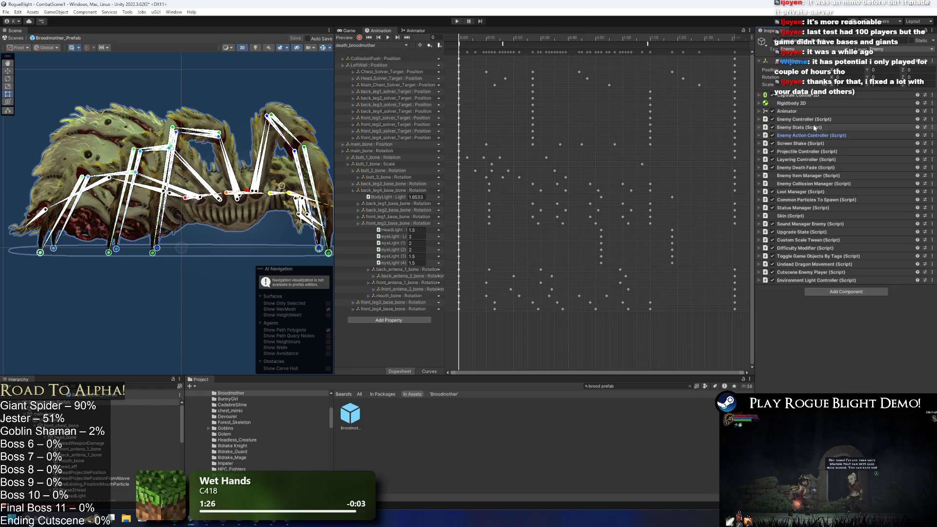
{"action": "left_click", "coordinate": [819, 119]}
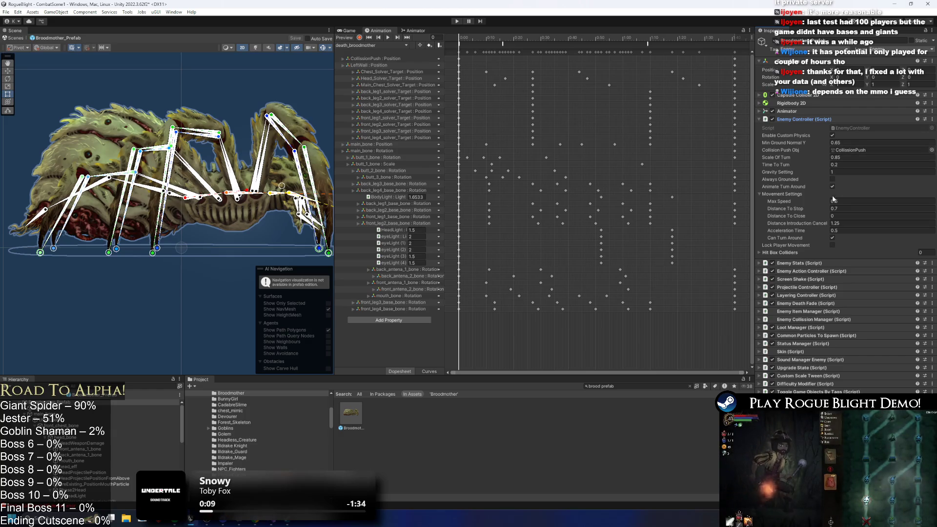
Review Enemy Action Controller, Projectile Controller and Enemy Stats (Health 1200, STR 5, DEX 13, INT 7), collapsing each
{"action": "left_click", "coordinate": [818, 271]}
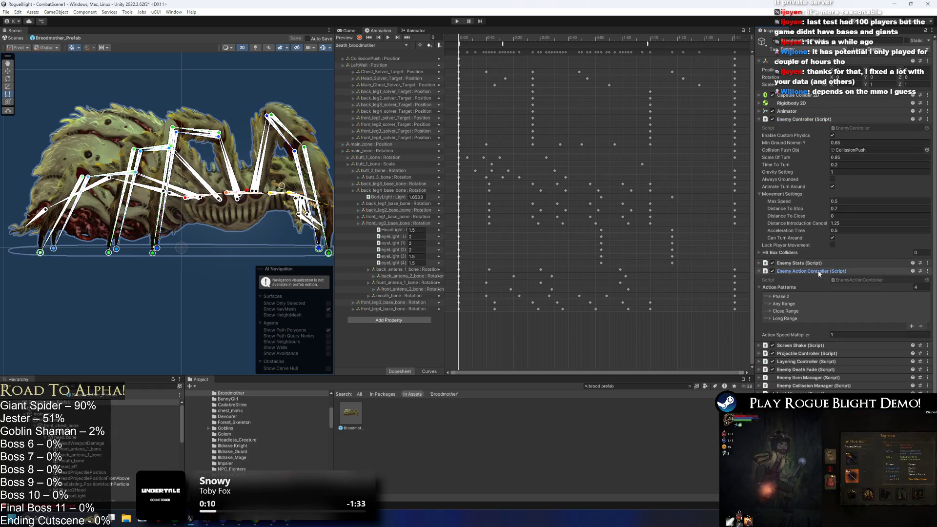
{"action": "left_click", "coordinate": [818, 270]}
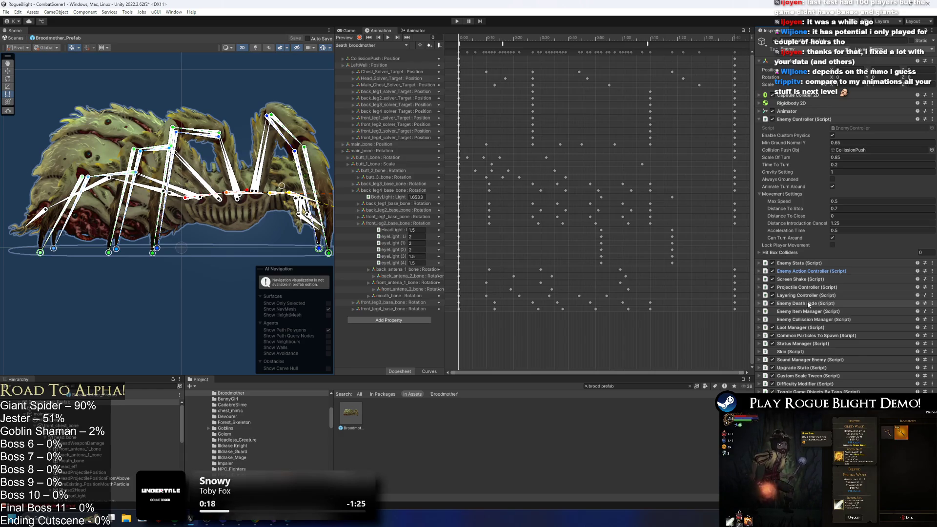
{"action": "left_click", "coordinate": [810, 287]}
{"action": "left_click", "coordinate": [809, 286]}
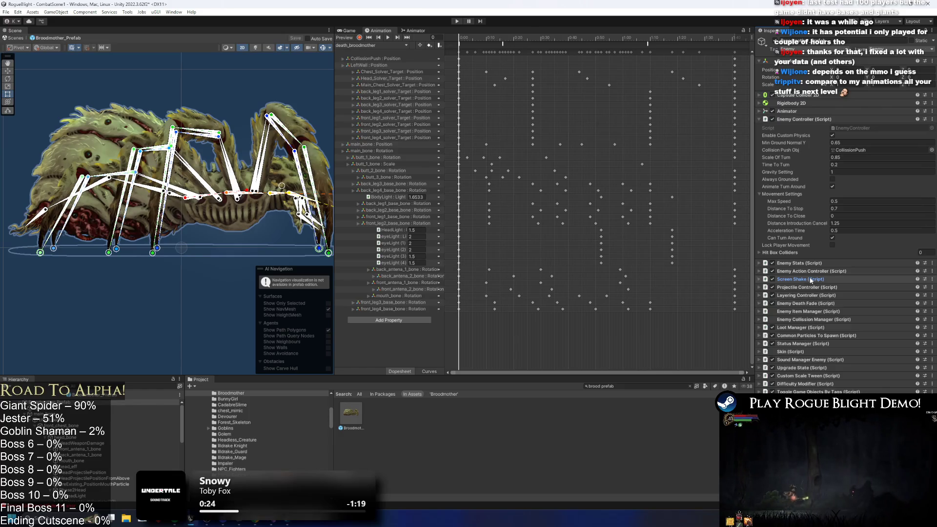
{"action": "left_click", "coordinate": [818, 271]}
{"action": "left_click", "coordinate": [818, 271]}
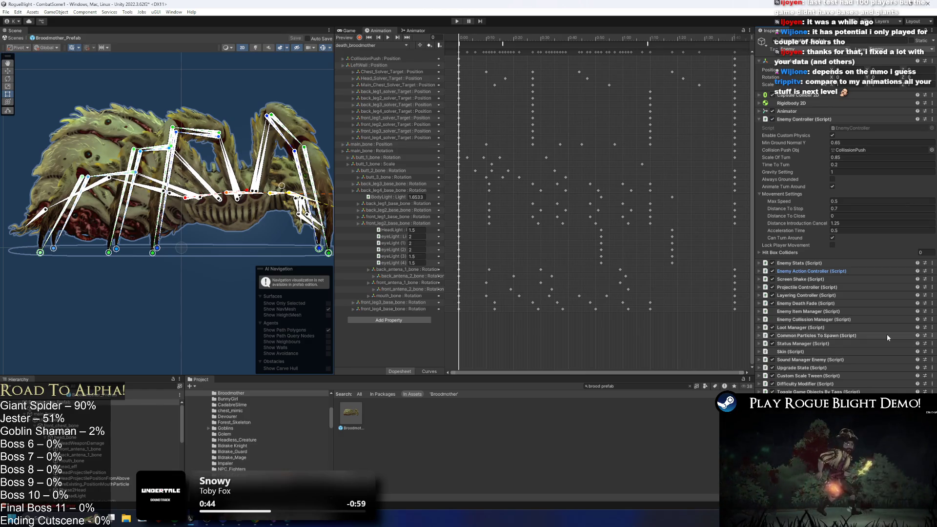
{"action": "left_click", "coordinate": [815, 262]}
{"action": "scroll", "coordinate": [926, 264], "scroll_direction": "down", "scroll_amount": 3}
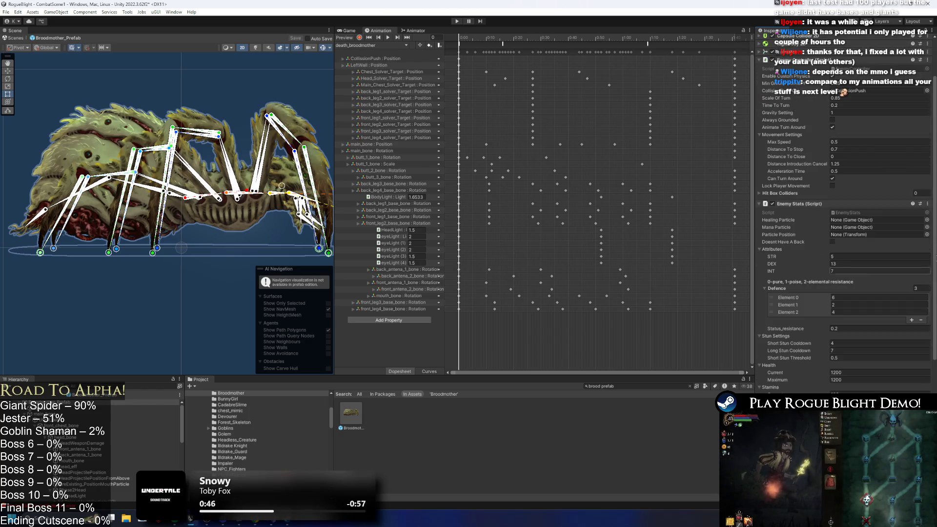
{"action": "left_click", "coordinate": [854, 204]}
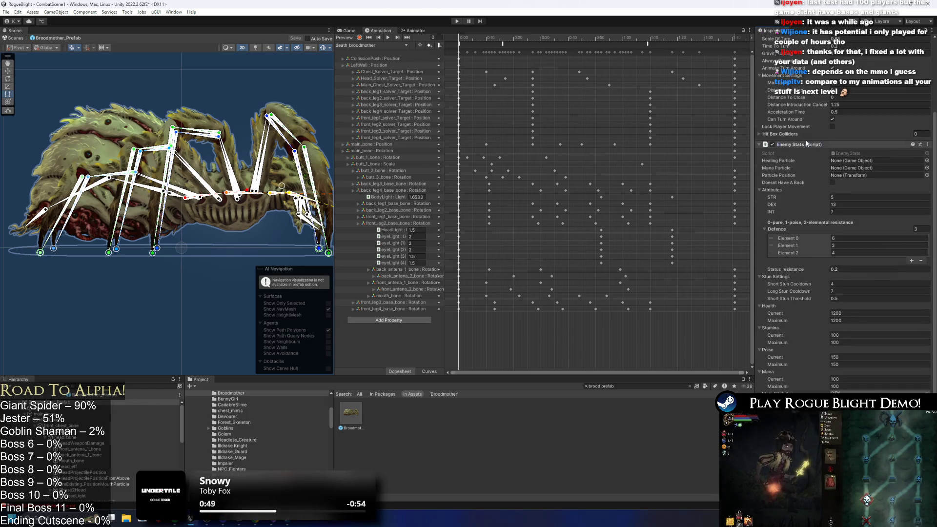
{"action": "scroll", "coordinate": [803, 125], "scroll_direction": "up", "scroll_amount": 3}
{"action": "left_click", "coordinate": [803, 121]}
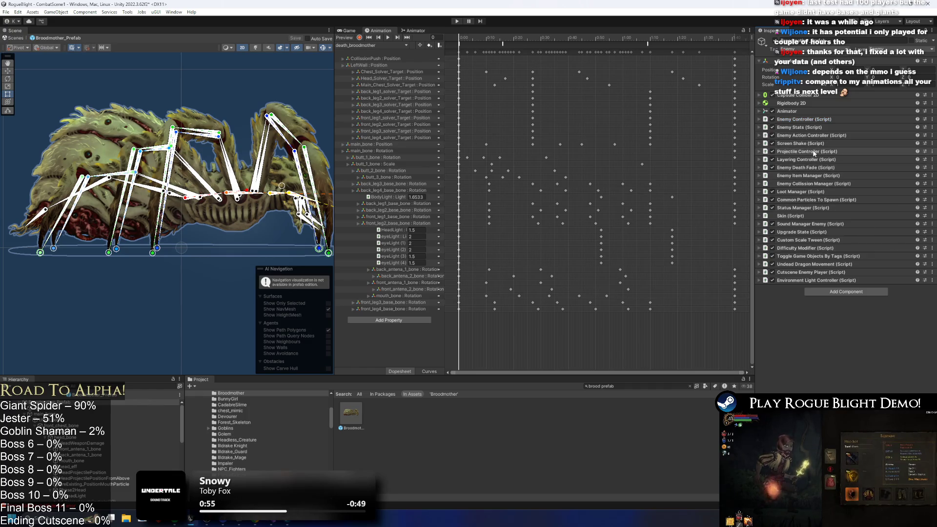
Set the Broodmother's Death screen shake to frequency 3.4 and amplitude 0.7
{"action": "left_click", "coordinate": [846, 143]}
{"action": "scroll", "coordinate": [861, 262], "scroll_direction": "down", "scroll_amount": 5}
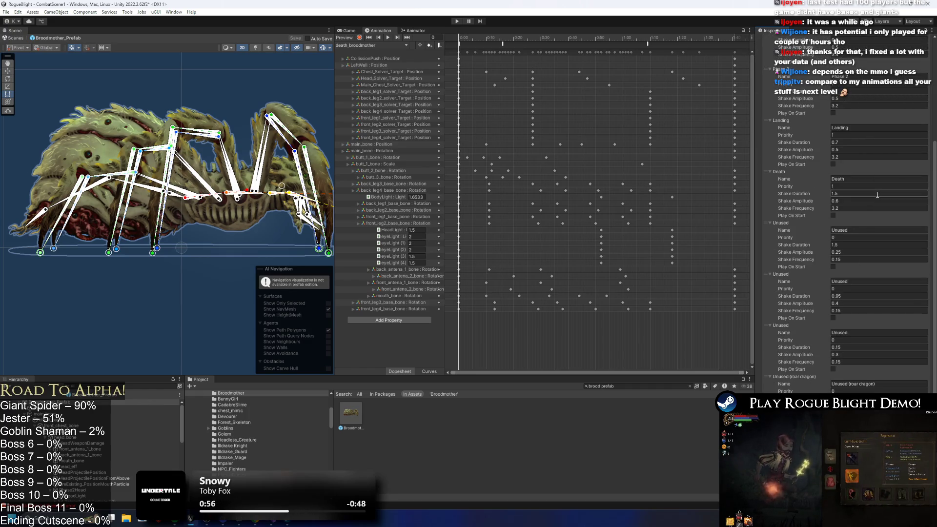
{"action": "left_click", "coordinate": [843, 194]}
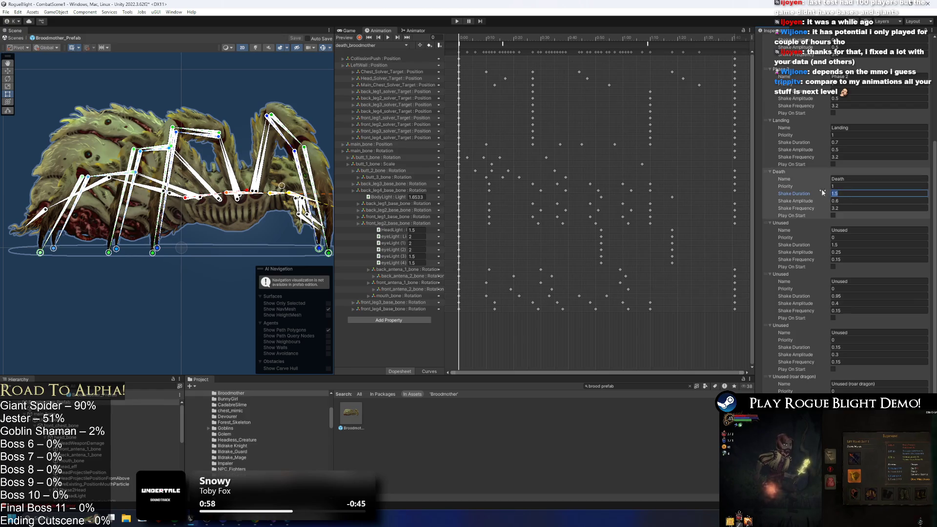
{"action": "type", "text": "3.4"}
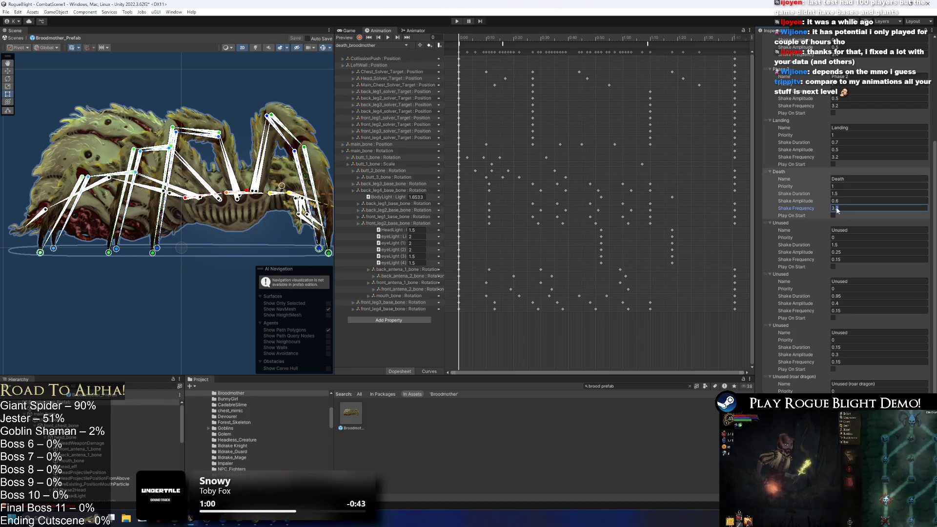
{"action": "left_click", "coordinate": [837, 201]}
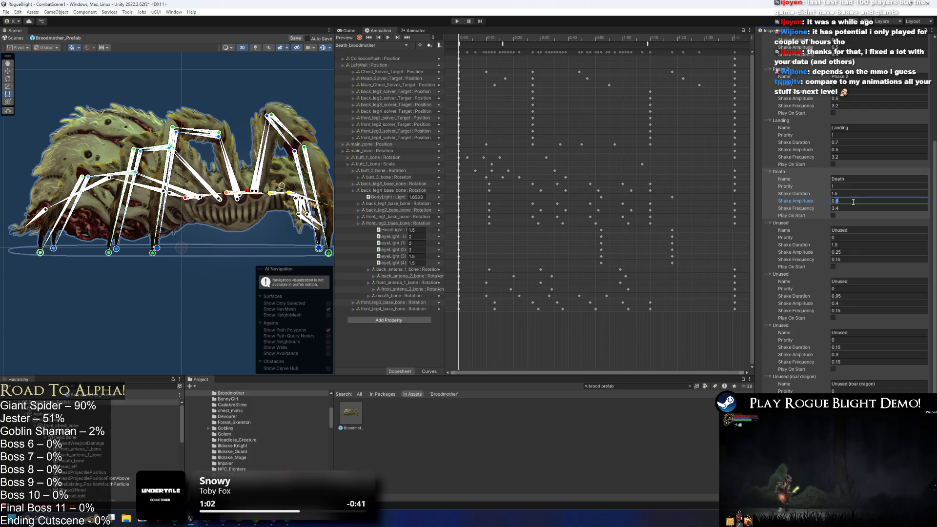
{"action": "type", "text": "0.7"}
{"action": "left_click", "coordinate": [359, 45]}
Scrub the death animation to the StartScreenShake event frame and save the prefab
{"action": "mouse_move", "coordinate": [503, 40]}
{"action": "left_mouse_down"}
{"action": "mouse_move", "coordinate": [480, 40]}
{"action": "mouse_move", "coordinate": [524, 40]}
{"action": "left_mouse_up"}
{"action": "left_click", "coordinate": [501, 45]}
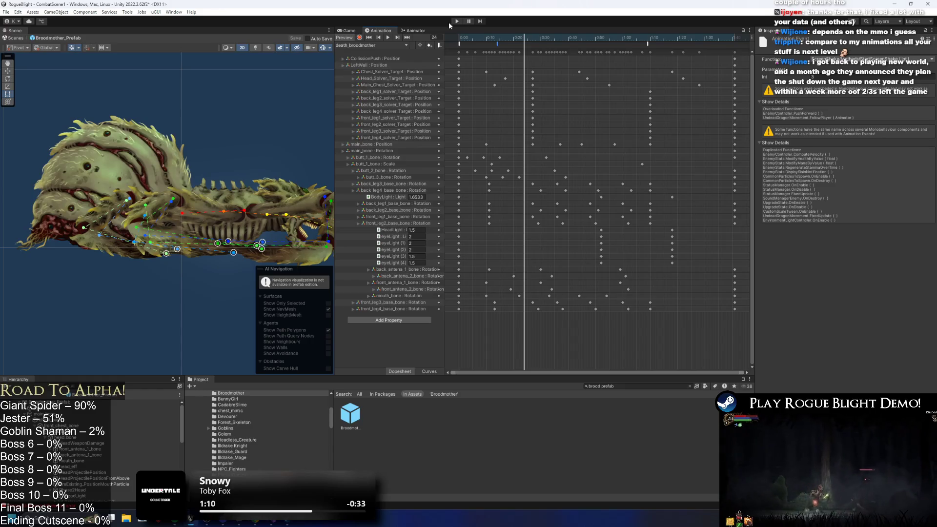
{"action": "key", "text": "ctrl+s"}
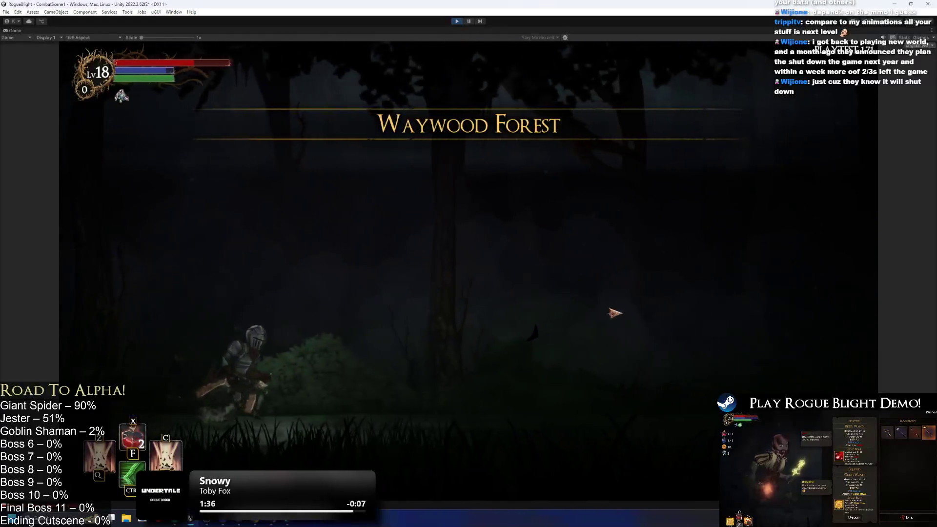
Enable cheats with F1 and attack the Broodmother until it dies
{"action": "key", "text": "F1"}
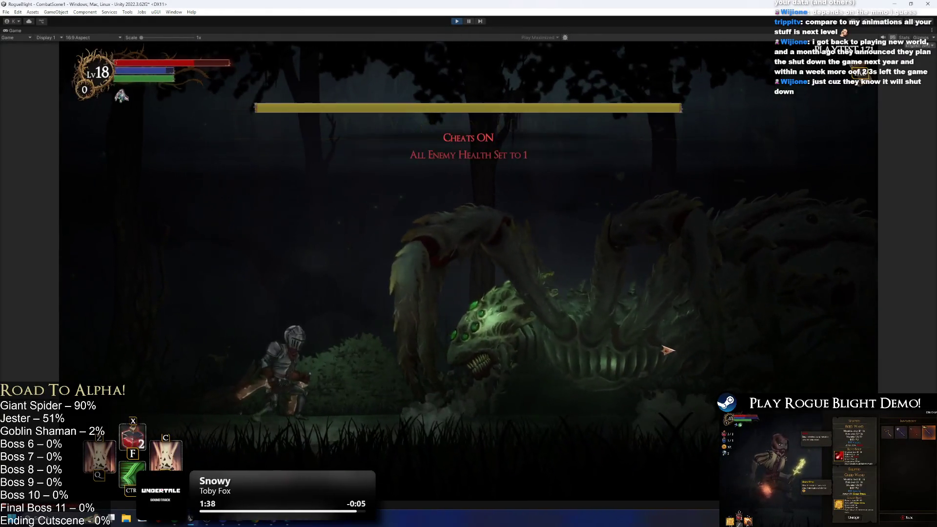
{"action": "key", "text": "Right"}
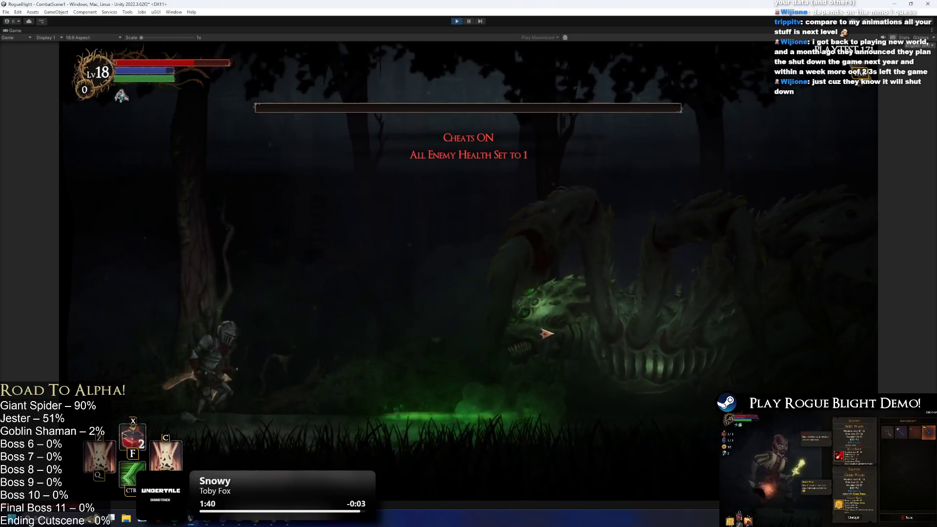
{"action": "key", "text": "Right"}
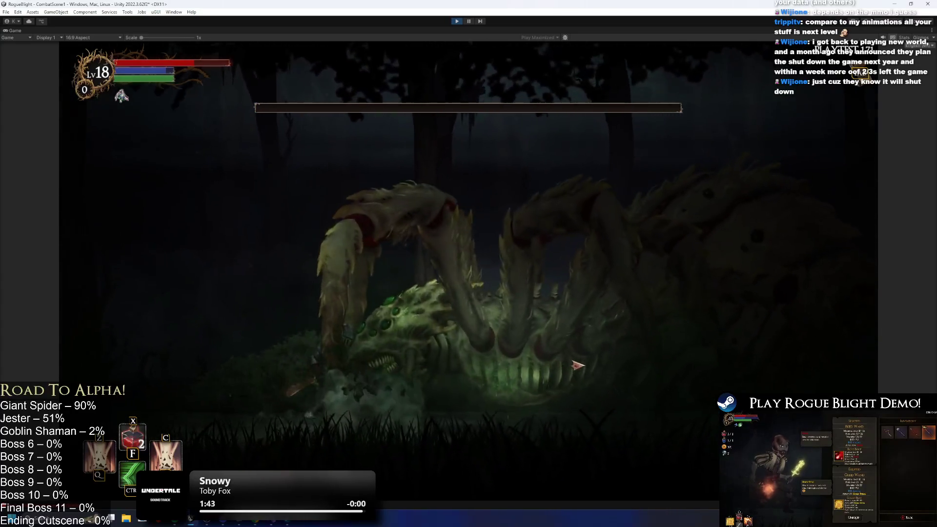
Restart Play mode, kill the Broodmother again to see its loot, then stop the playtest
{"action": "key", "text": "ctrl+p"}
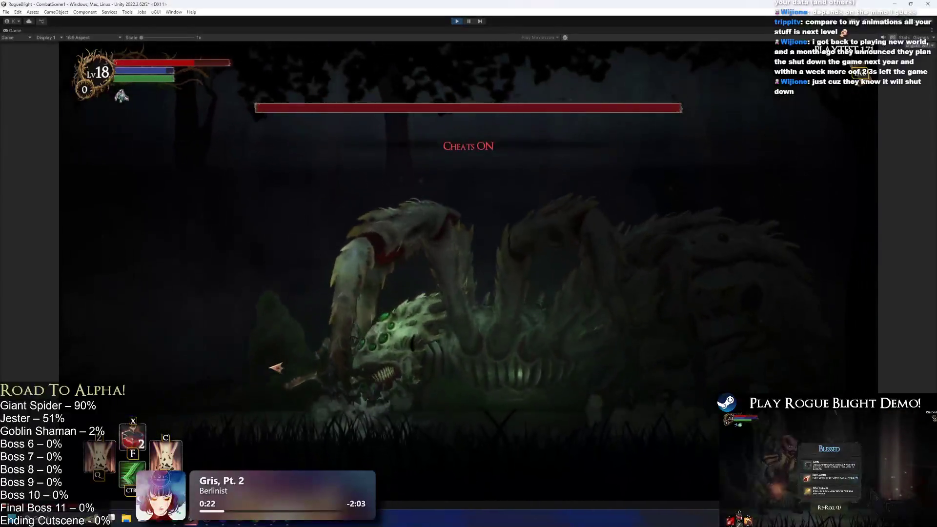
{"action": "key", "text": "d"}
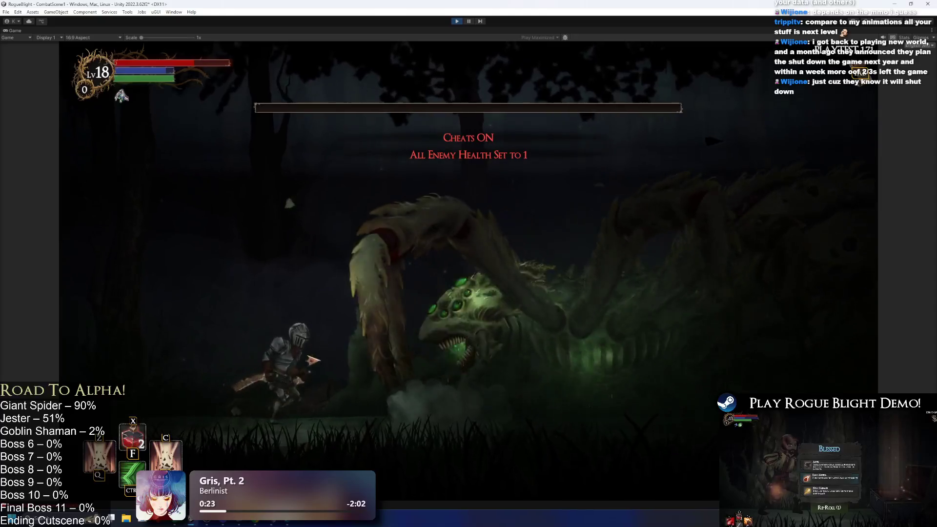
{"action": "key", "text": "a"}
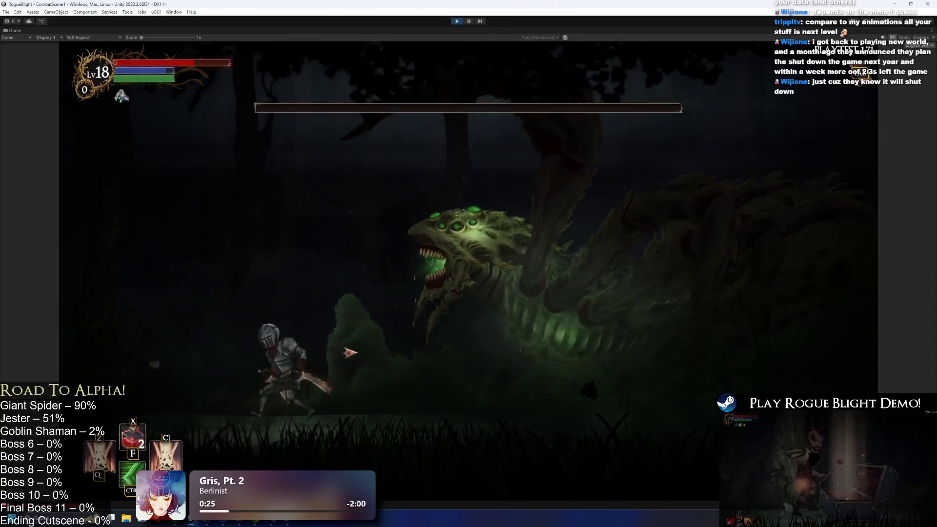
{"action": "key", "text": "d"}
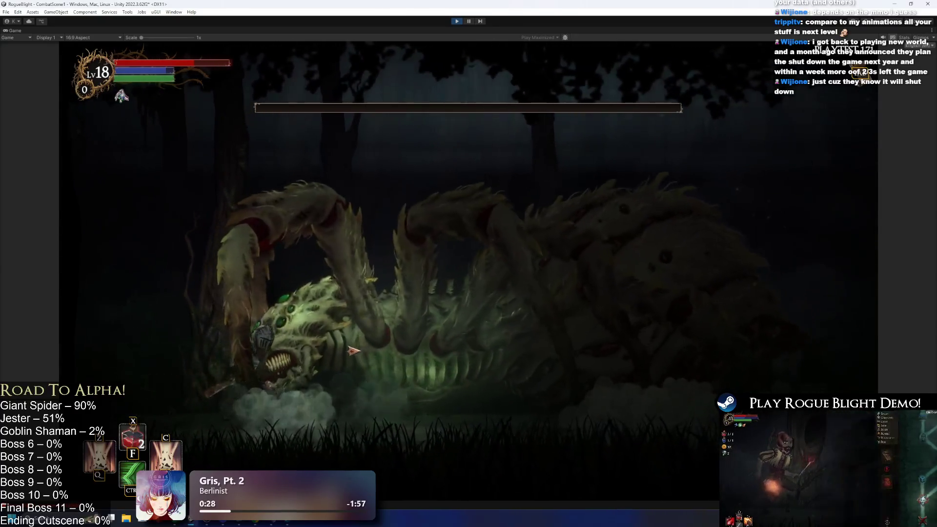
{"action": "key", "text": "d"}
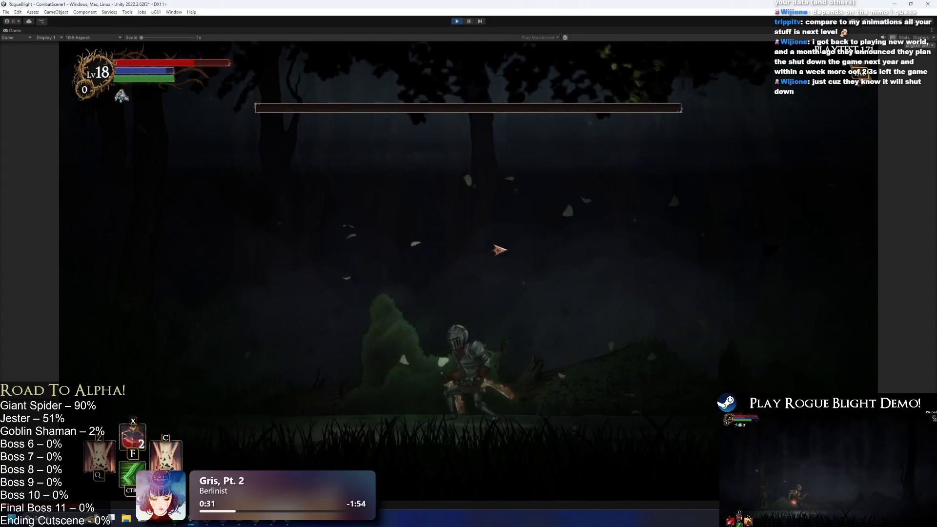
{"action": "key", "text": "space"}
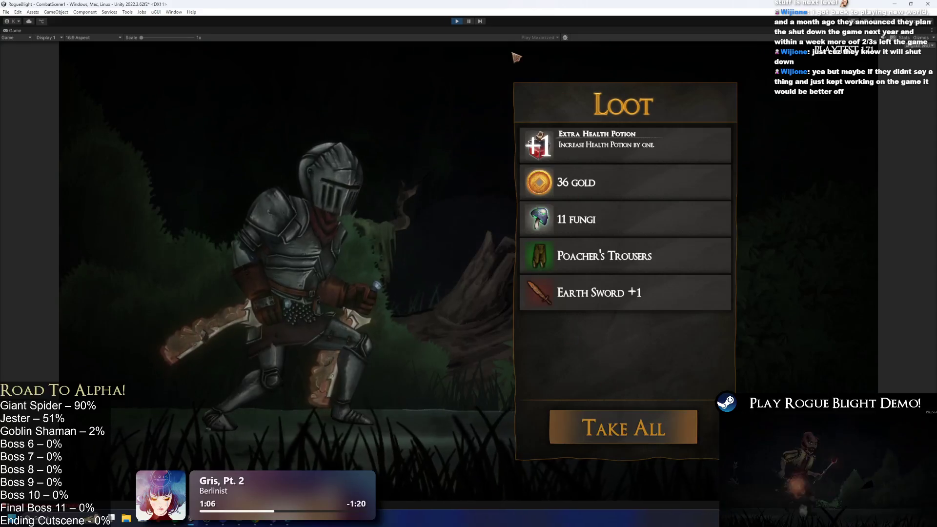
{"action": "left_click", "coordinate": [455, 21]}
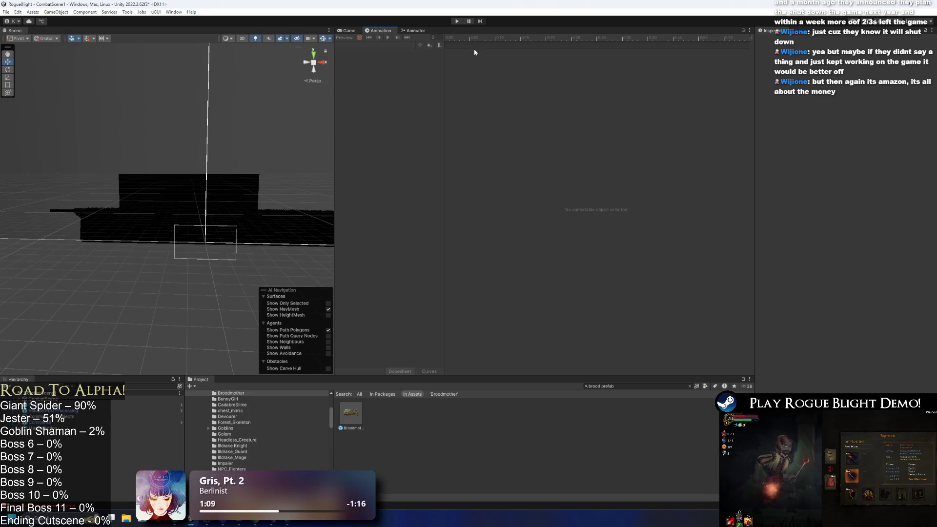
Select Broodmother_Prefab in the Project window to show its Claw, Phase 2, Landing and Death shake entries
{"action": "left_click", "coordinate": [350, 413]}
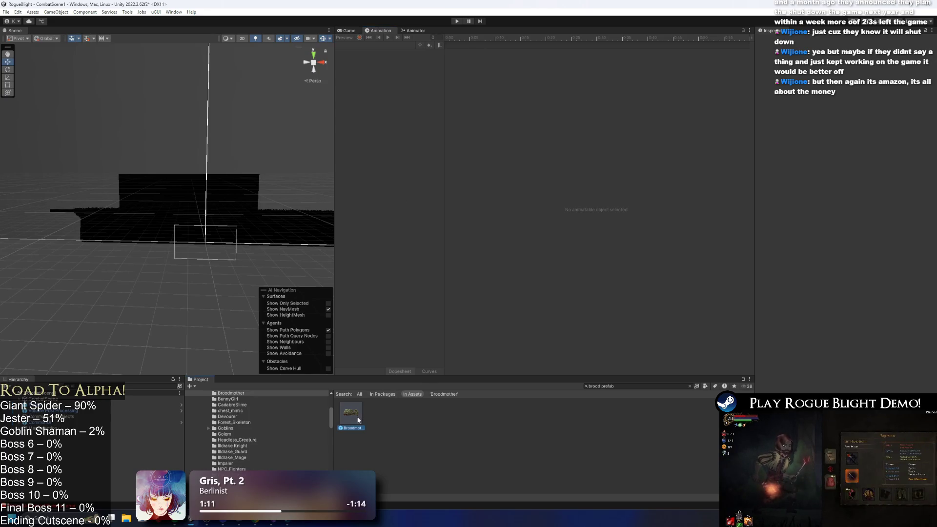
{"action": "key", "text": "super+e"}
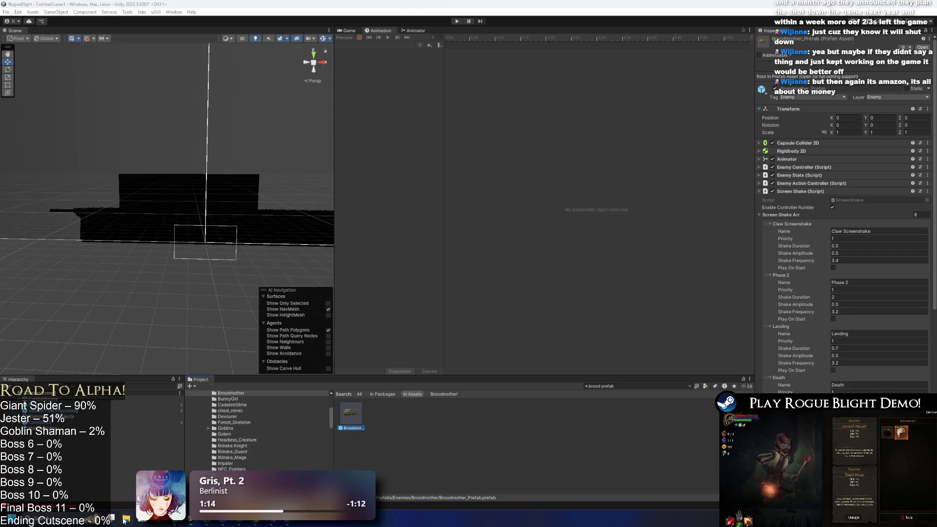
{"action": "key", "text": "alt+F4"}
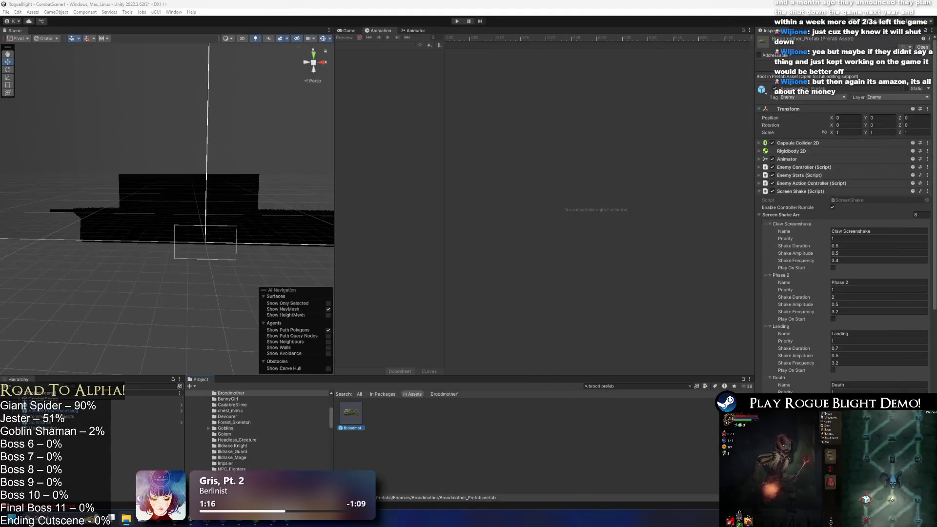
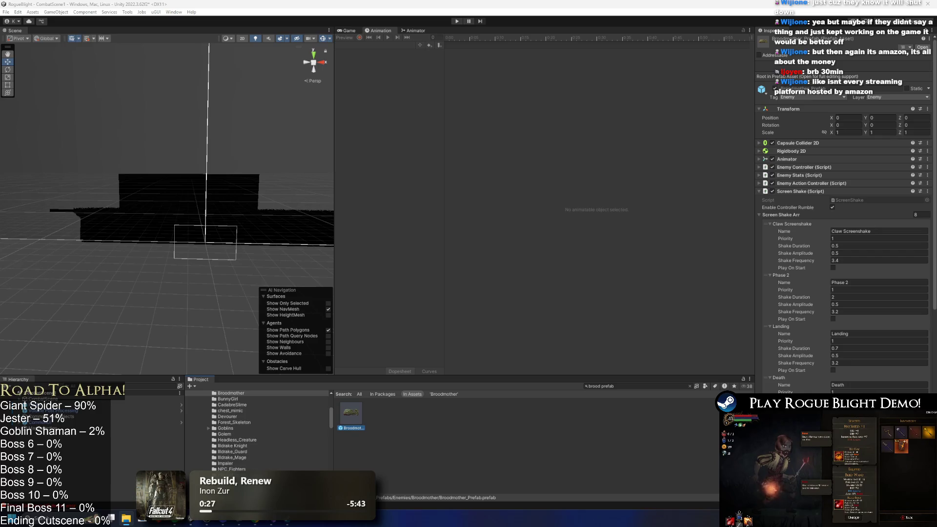
Browse to the StuffToCreate folder, select BossExampleAchievement.psb, then return to Unity
{"action": "key", "text": "alt+Tab"}
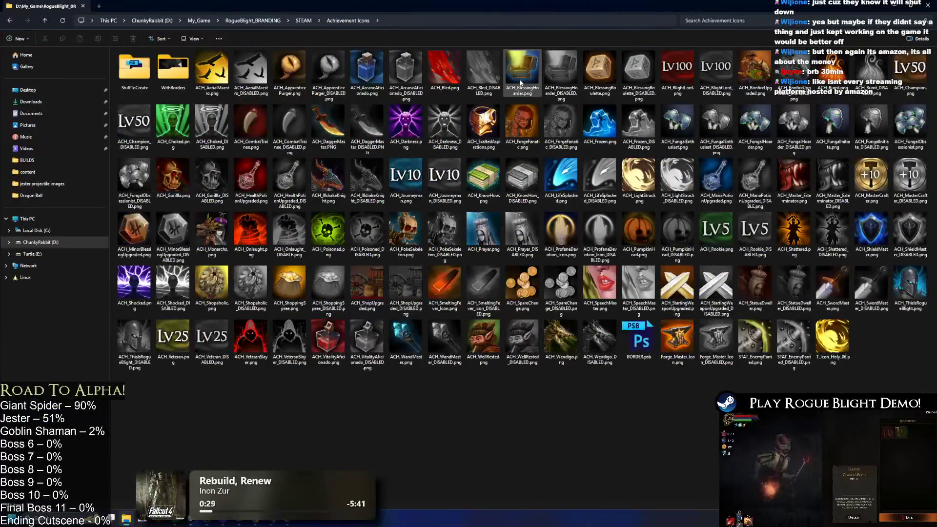
{"action": "double_click", "coordinate": [134, 68]}
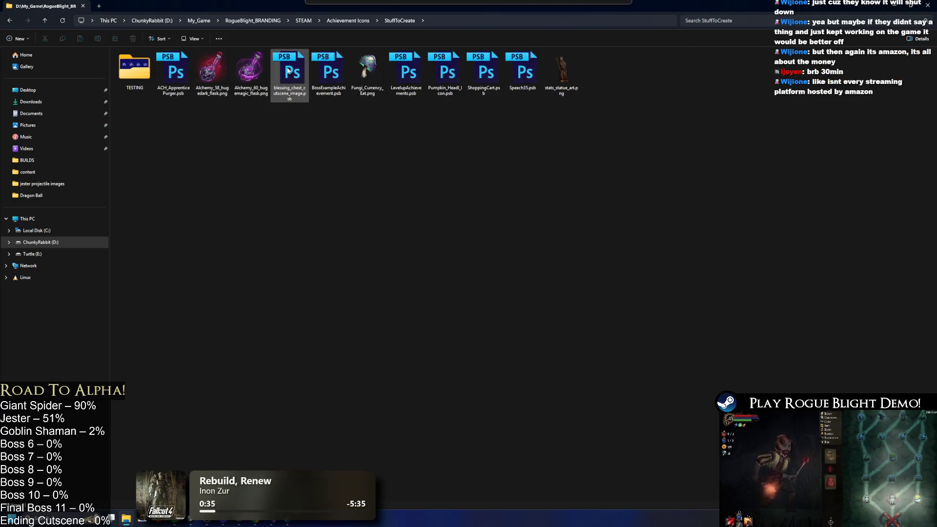
{"action": "left_click", "coordinate": [339, 71]}
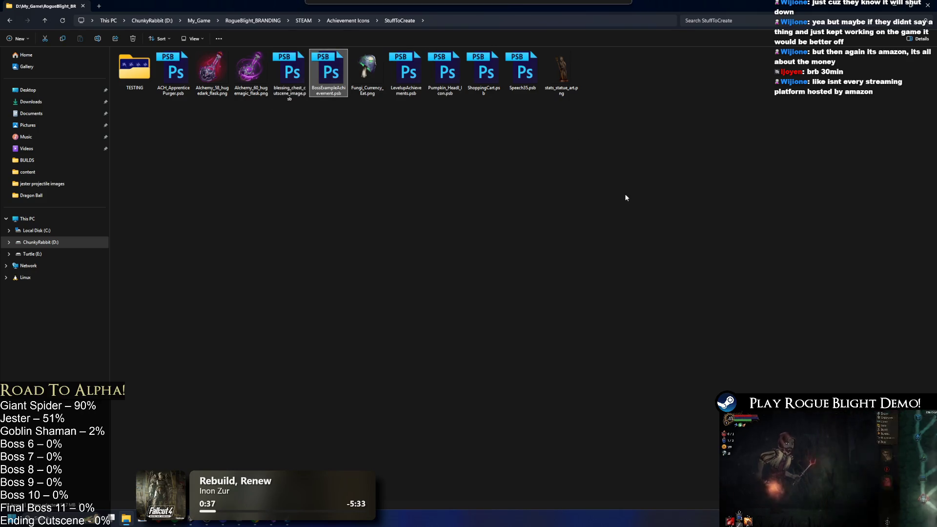
{"action": "left_click", "coordinate": [215, 522]}
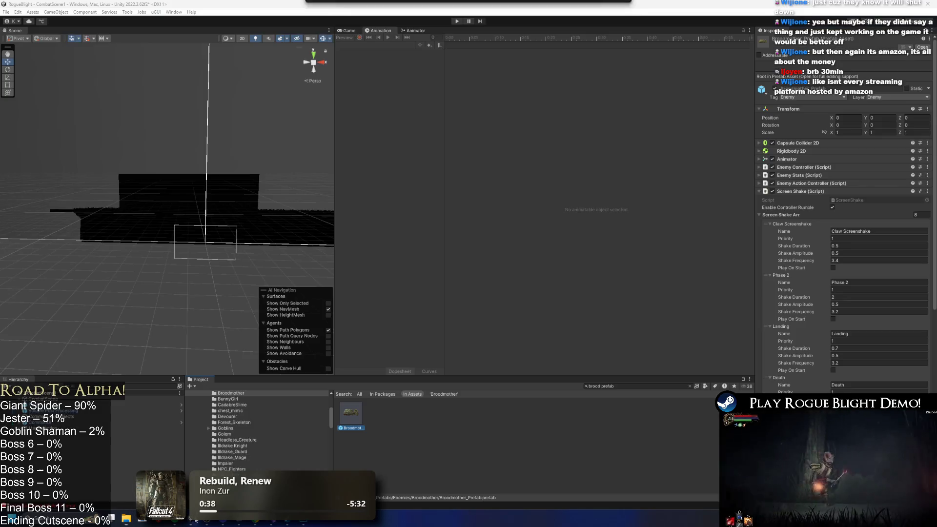
Search Unity's project assets for the Broodmother and open Broodmother_Art.psb in Photoshop
{"action": "left_click", "coordinate": [627, 385]}
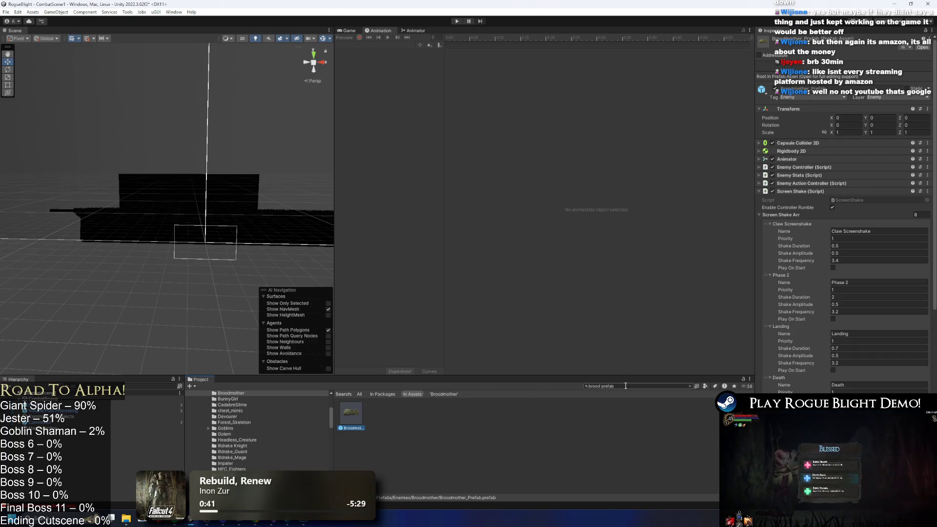
{"action": "type", "text": "broodp"}
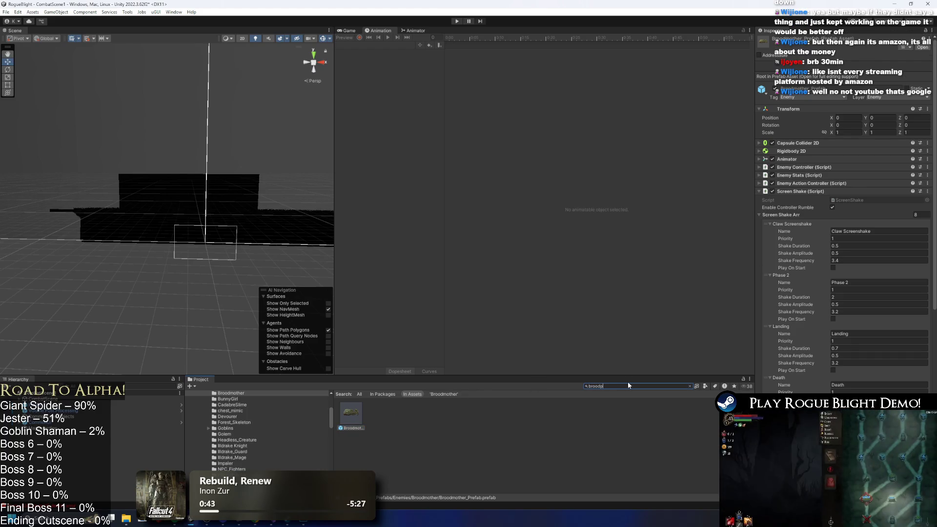
{"action": "type", "text": "re"}
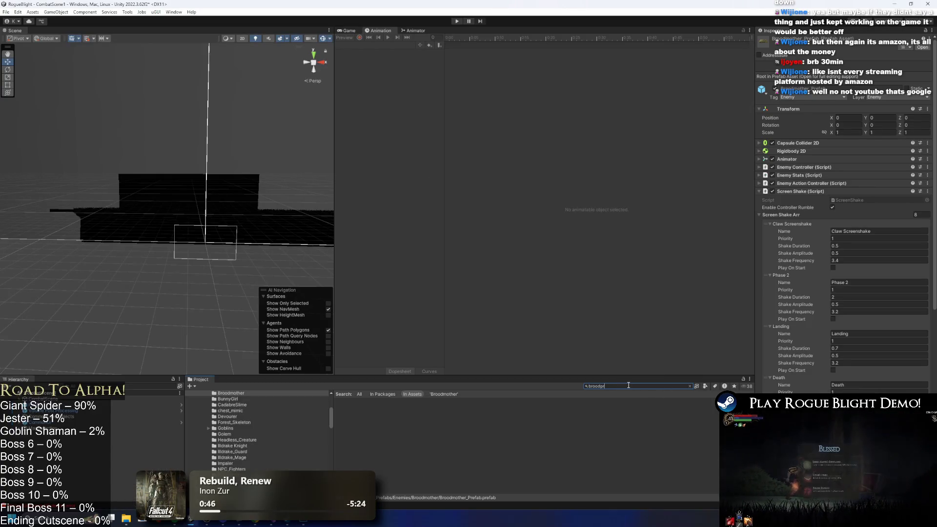
{"action": "type", "text": "mo"}
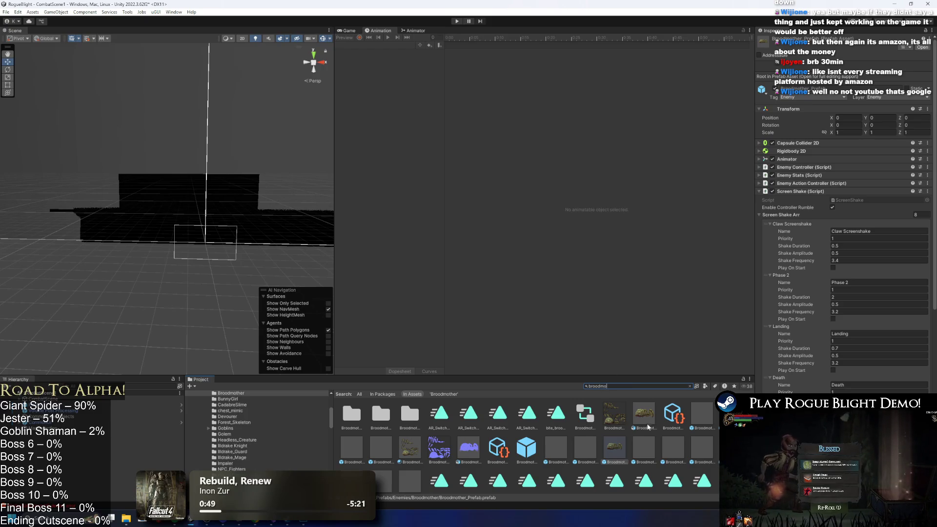
{"action": "double_click", "coordinate": [645, 427]}
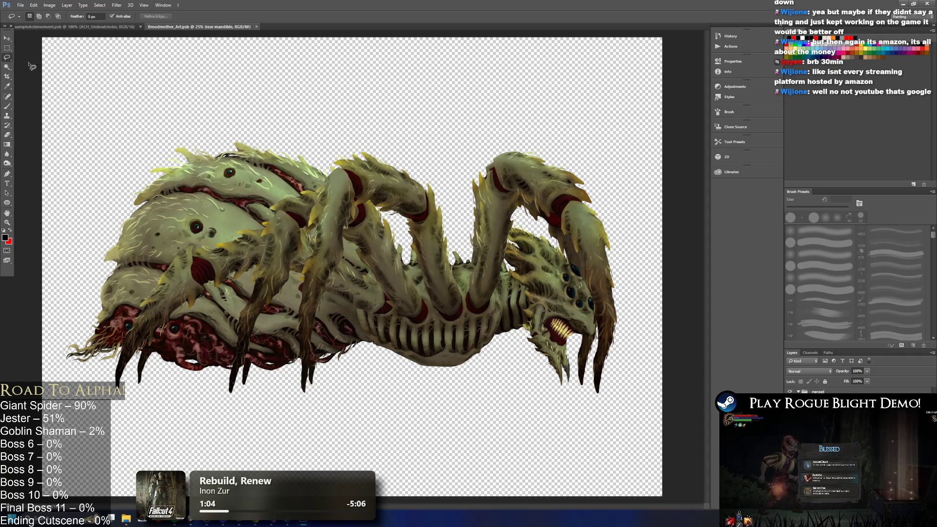
With the Move tool, step through the neck, leg, mandible and merged spider layers and hide the upper legs
{"action": "left_click", "coordinate": [10, 39]}
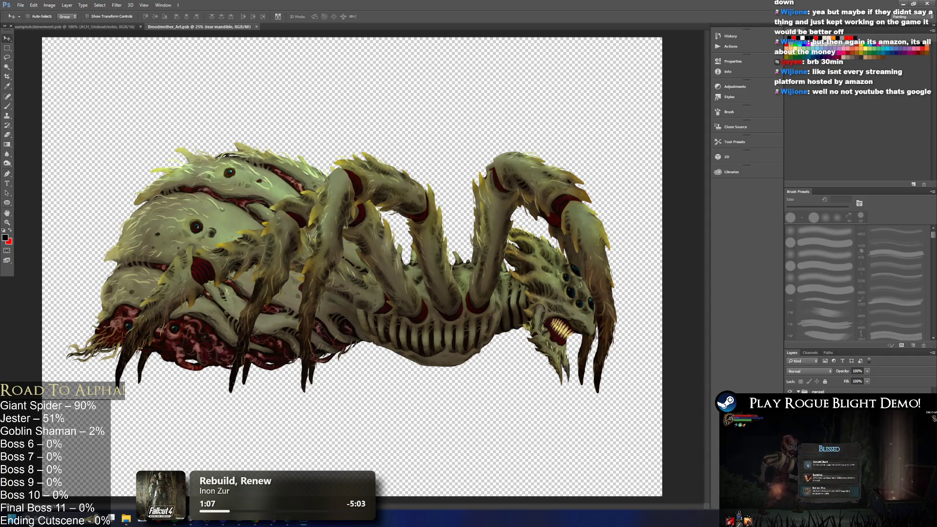
{"action": "key", "text": "alt+bracketleft"}
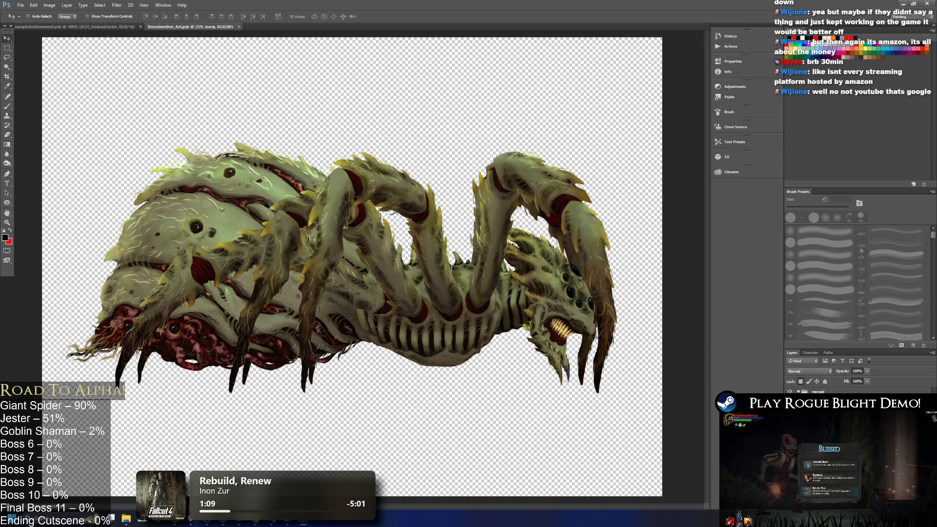
{"action": "key", "text": "alt+bracketleft"}
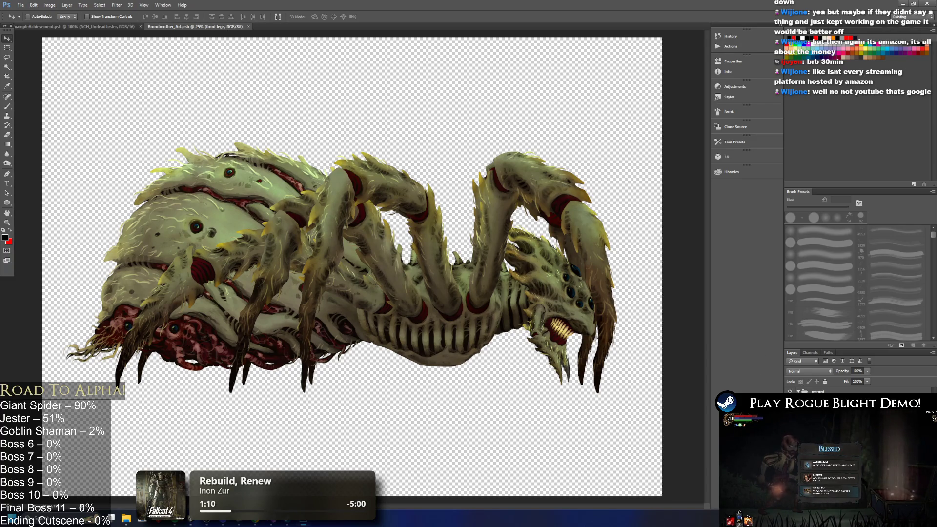
{"action": "left_click", "coordinate": [818, 391]}
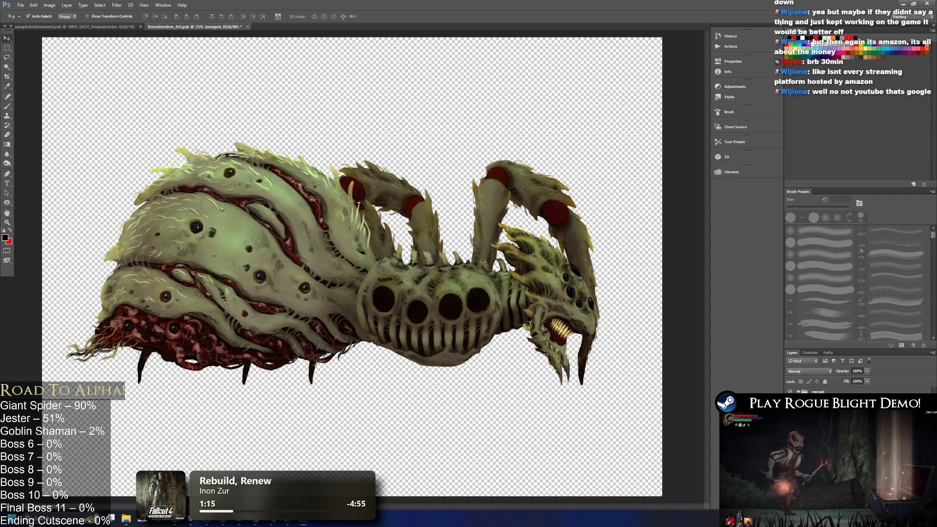
{"action": "key", "text": "ctrl+z"}
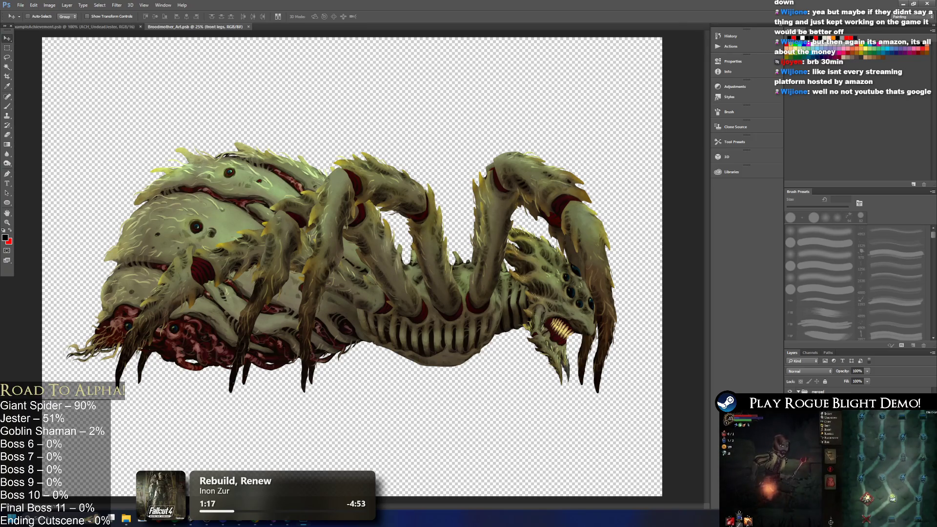
{"action": "left_click", "coordinate": [878, 392]}
{"action": "left_click", "coordinate": [830, 401]}
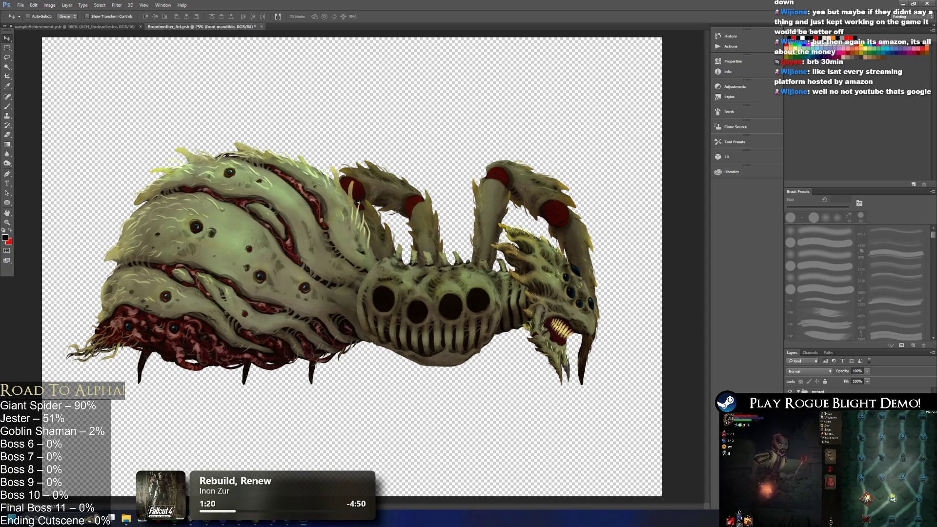
{"action": "left_click", "coordinate": [864, 391]}
{"action": "left_click", "coordinate": [864, 391], "text": "ctrl"}
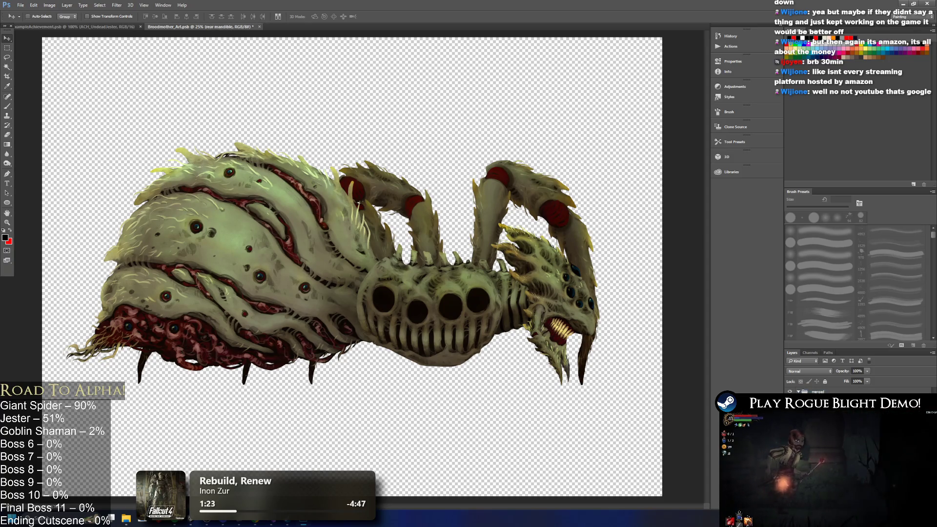
{"action": "left_click", "coordinate": [830, 401]}
{"action": "left_click", "coordinate": [790, 401]}
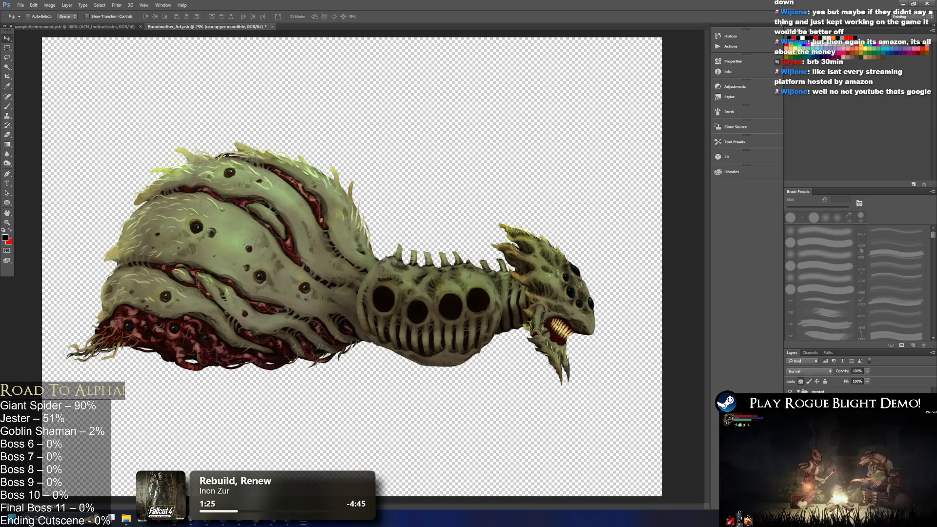
Check the torso layer's options, then close Broodmother_Art.psb without saving
{"action": "right_click", "coordinate": [830, 411]}
{"action": "key", "text": "Escape"}
{"action": "right_click", "coordinate": [824, 410]}
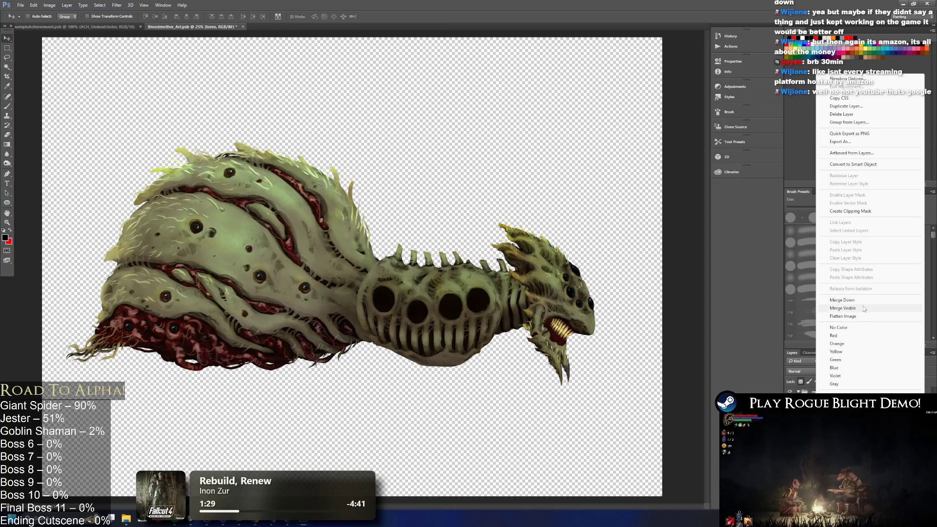
{"action": "left_click", "coordinate": [861, 308]}
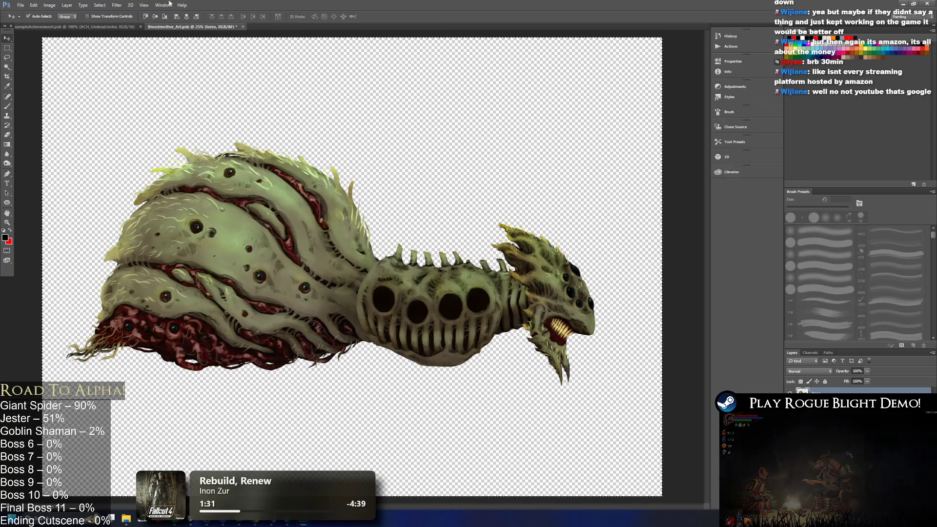
{"action": "left_click", "coordinate": [242, 27]}
{"action": "left_click", "coordinate": [469, 189]}
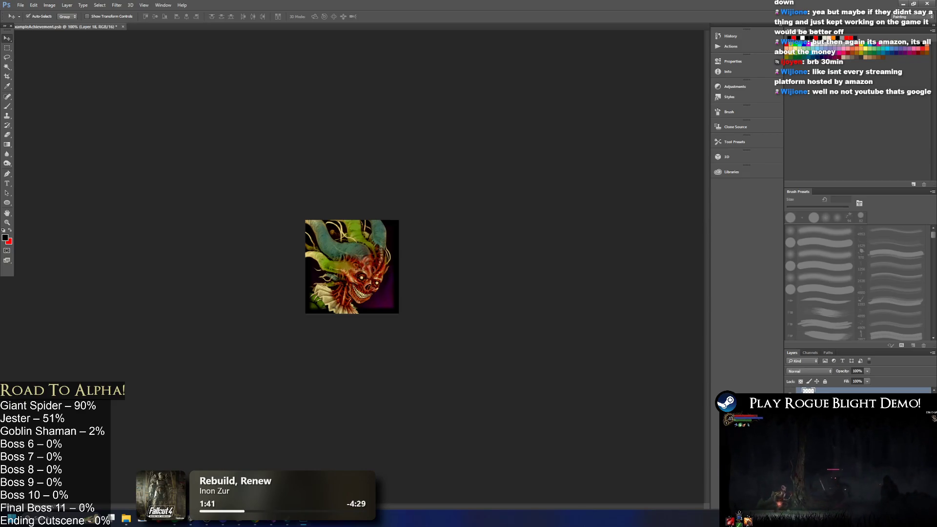
Free-transform the pasted spider art, scaling and positioning its head and fangs to fill the icon square
{"action": "key", "text": "ctrl+t"}
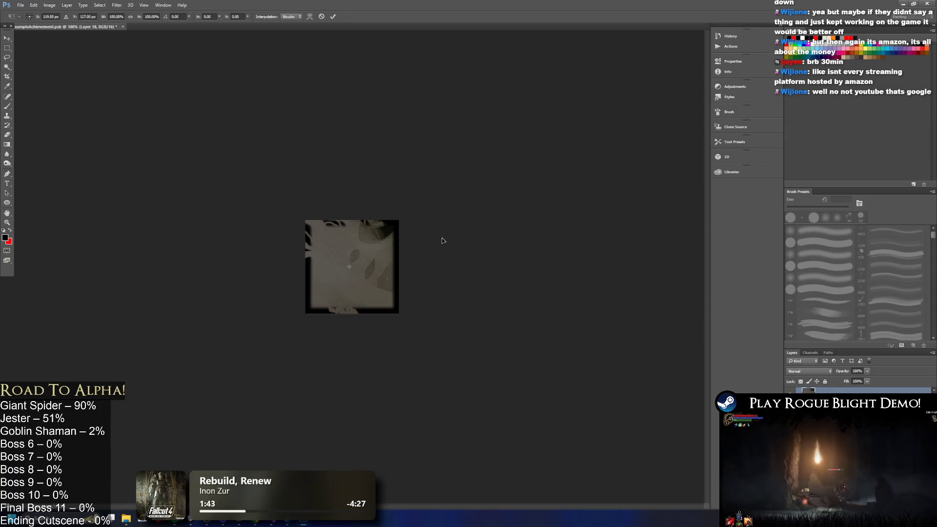
{"action": "key", "text": "ctrl+minus"}
{"action": "key", "text": "ctrl+minus"}
{"action": "key", "text": "ctrl+minus"}
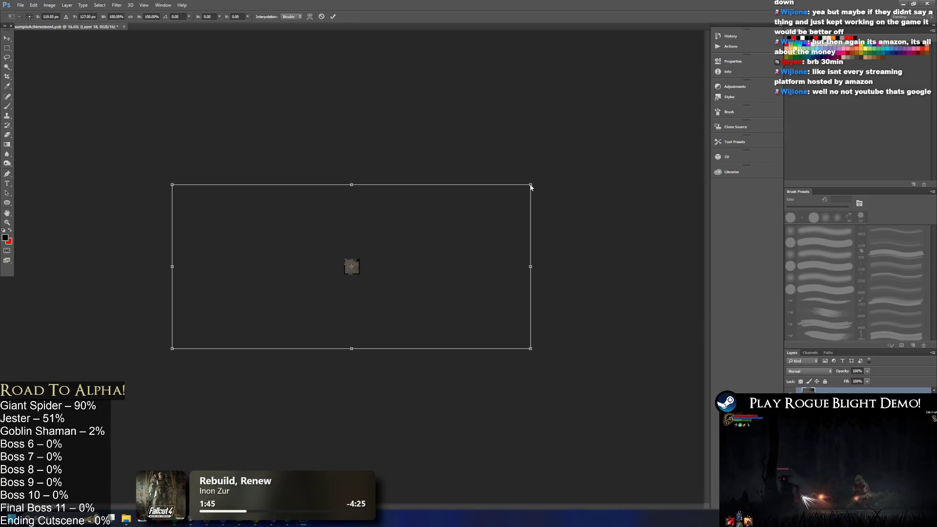
{"action": "left_click_drag", "start_coordinate": [531, 184], "coordinate": [220, 326]}
{"action": "mouse_move", "coordinate": [219, 337]}
{"action": "left_mouse_down"}
{"action": "mouse_move", "coordinate": [354, 274]}
{"action": "mouse_move", "coordinate": [358, 291]}
{"action": "mouse_move", "coordinate": [385, 277]}
{"action": "mouse_move", "coordinate": [288, 261]}
{"action": "left_mouse_up"}
{"action": "scroll", "coordinate": [354, 275], "scroll_direction": "up", "scroll_amount": 10}
{"action": "mouse_move", "coordinate": [365, 99]}
{"action": "left_mouse_down"}
{"action": "mouse_move", "coordinate": [580, 54]}
{"action": "mouse_move", "coordinate": [397, 53]}
{"action": "mouse_move", "coordinate": [416, 54]}
{"action": "left_mouse_up"}
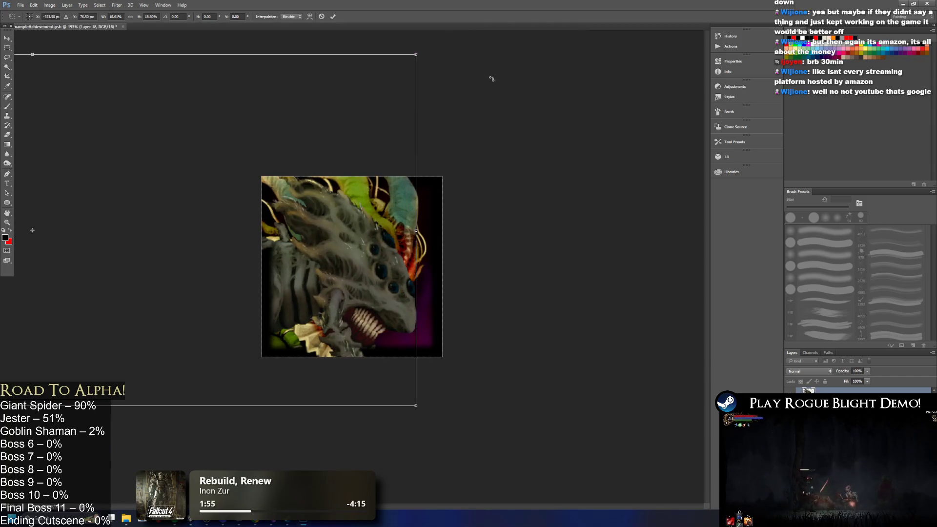
{"action": "mouse_move", "coordinate": [364, 33]}
{"action": "left_mouse_down"}
{"action": "mouse_move", "coordinate": [375, 39]}
{"action": "mouse_move", "coordinate": [334, 16]}
{"action": "left_mouse_up"}
{"action": "mouse_move", "coordinate": [341, 252]}
{"action": "left_mouse_down"}
{"action": "mouse_move", "coordinate": [350, 327]}
{"action": "mouse_move", "coordinate": [353, 221]}
{"action": "mouse_move", "coordinate": [295, 187]}
{"action": "mouse_move", "coordinate": [509, 231]}
{"action": "mouse_move", "coordinate": [349, 215]}
{"action": "mouse_move", "coordinate": [326, 230]}
{"action": "mouse_move", "coordinate": [344, 252]}
{"action": "left_mouse_up"}
{"action": "key", "text": "Return"}
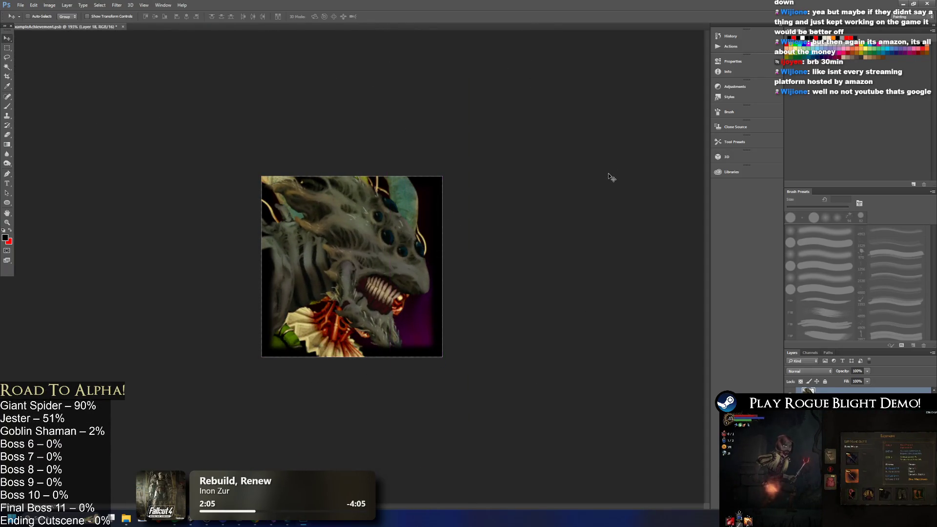
Back in the Broodmother art, step back through layer edits and rotate the jaw about 18° down
{"action": "key", "text": "alt+Tab"}
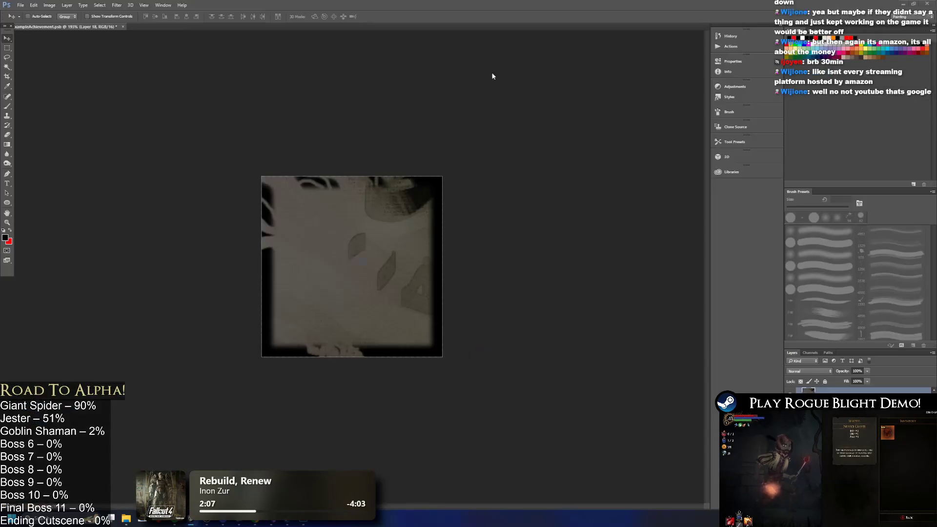
{"action": "key", "text": "alt+Tab"}
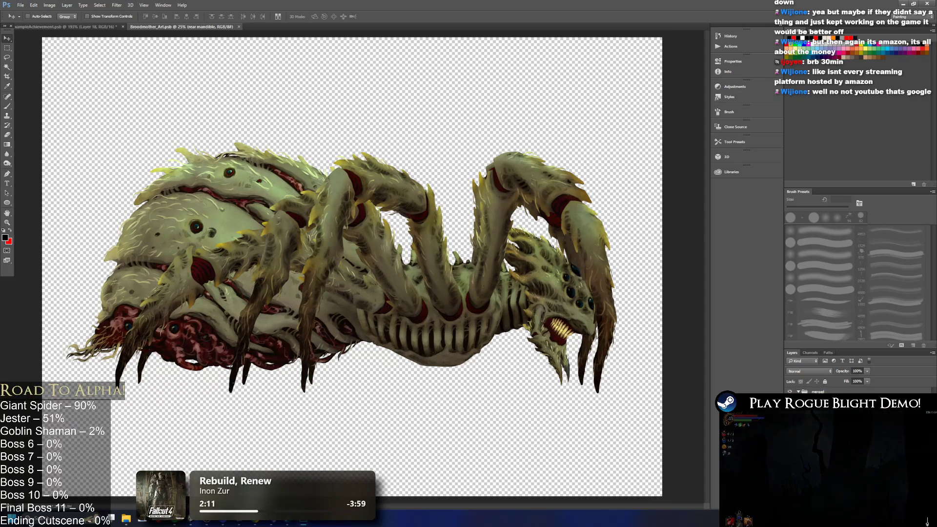
{"action": "key", "text": "ctrl+alt+z"}
{"action": "key", "text": "ctrl+alt+z"}
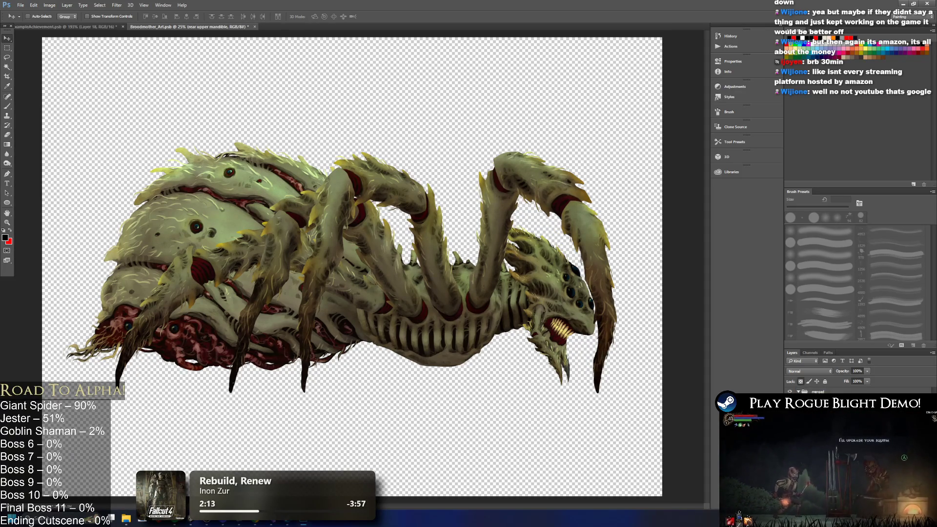
{"action": "key", "text": "ctrl+alt+z"}
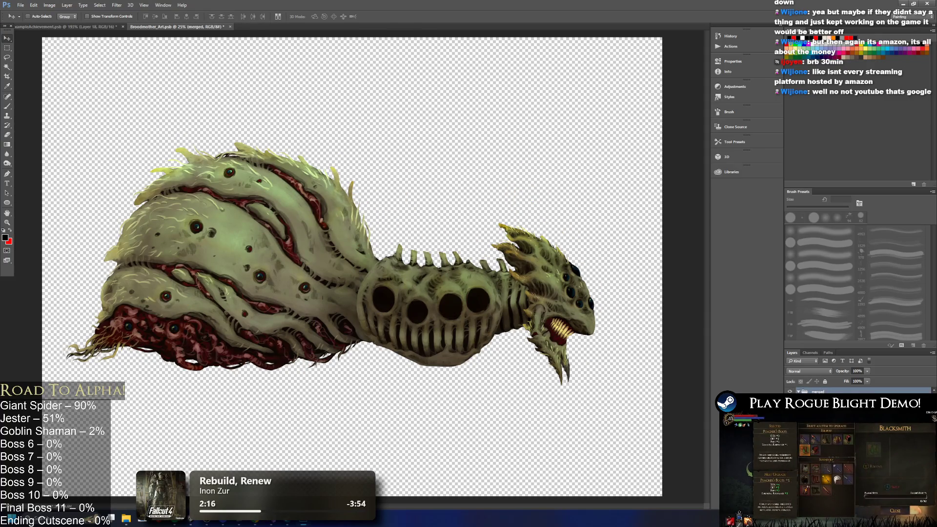
{"action": "key", "text": "ctrl+alt+z"}
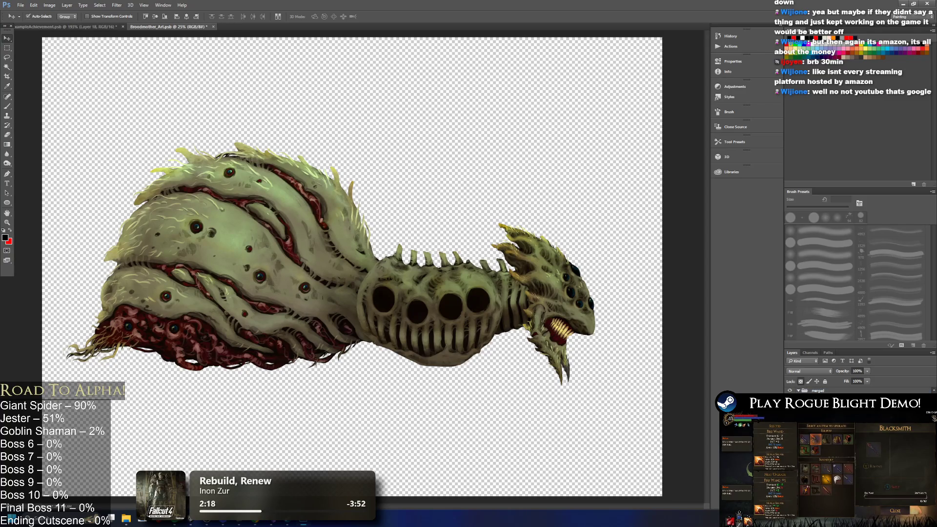
{"action": "key", "text": "ctrl+alt+z"}
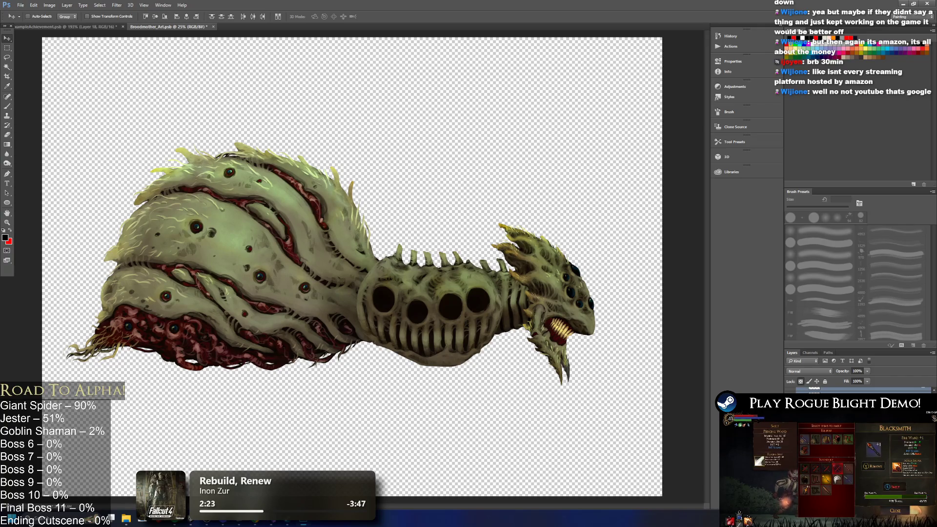
{"action": "key", "text": "ctrl+t"}
{"action": "left_click_drag", "start_coordinate": [586, 295], "coordinate": [604, 317]}
{"action": "left_click_drag", "start_coordinate": [547, 338], "coordinate": [536, 342]}
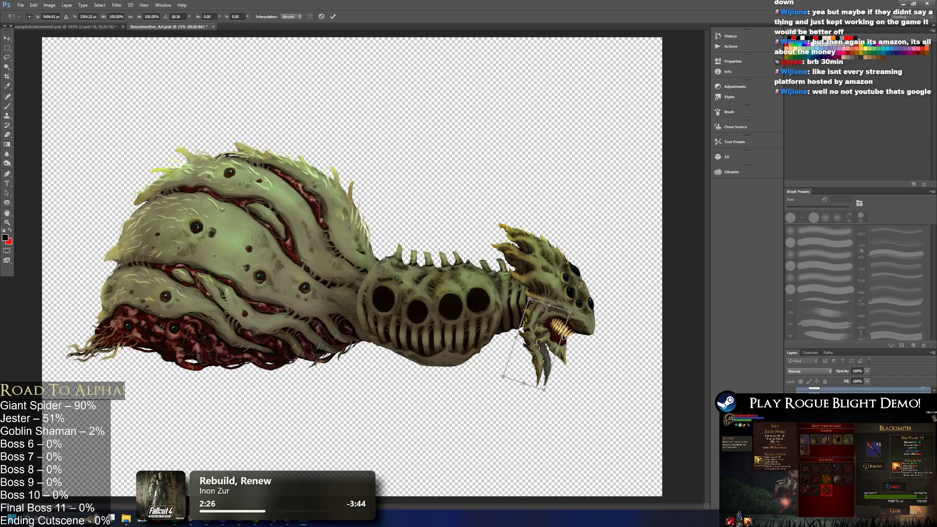
{"action": "key", "text": "Return"}
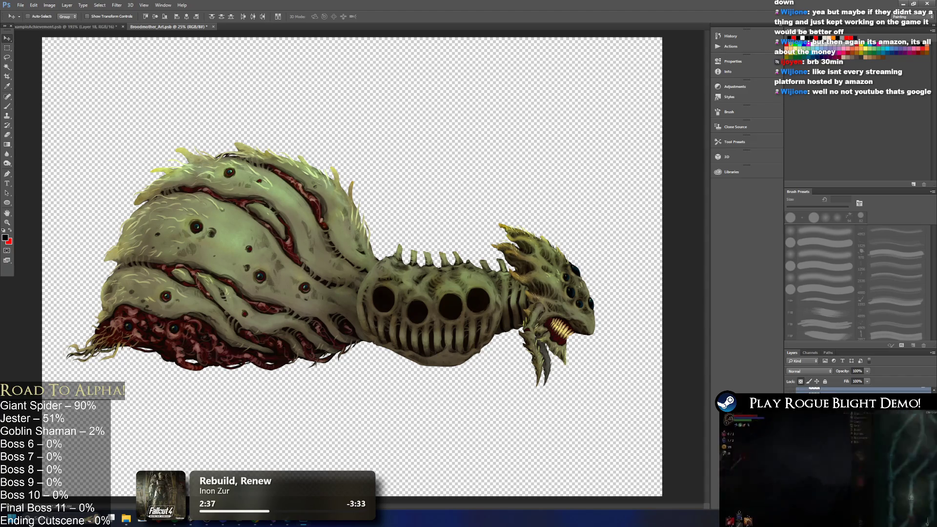
Rotate the lower head layer about 20° and nudge it into place so the mouth gapes open
{"action": "left_click", "coordinate": [829, 405]}
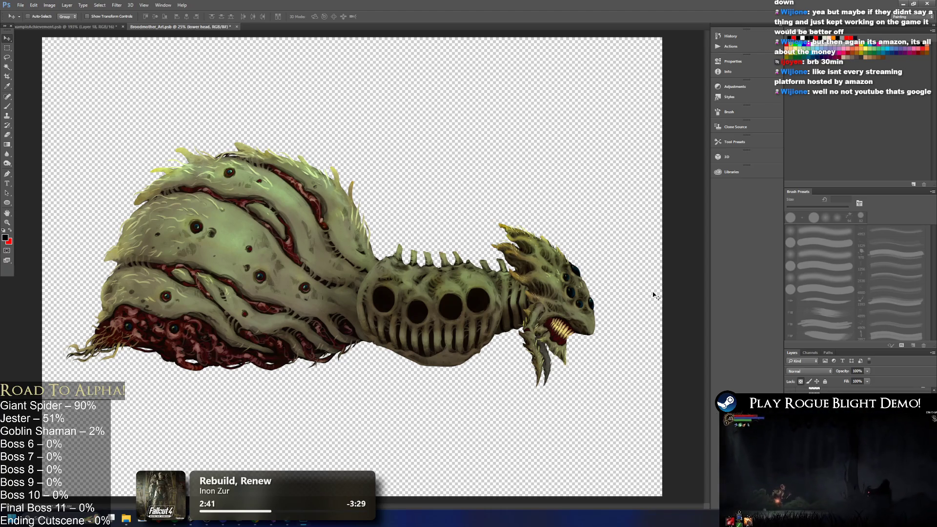
{"action": "key", "text": "ctrl+t"}
{"action": "mouse_move", "coordinate": [576, 304]}
{"action": "left_mouse_down"}
{"action": "mouse_move", "coordinate": [588, 299]}
{"action": "mouse_move", "coordinate": [589, 315]}
{"action": "left_mouse_up"}
{"action": "left_click_drag", "start_coordinate": [558, 347], "coordinate": [547, 342]}
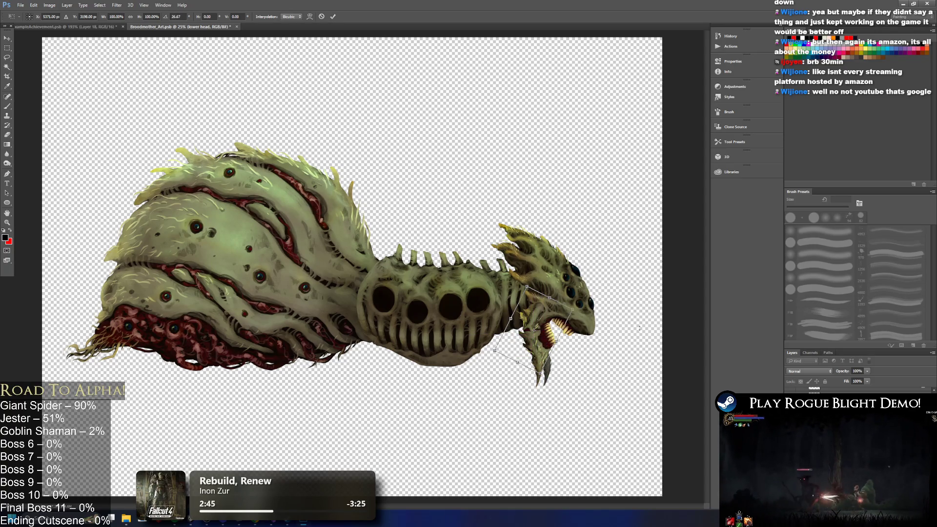
{"action": "left_click_drag", "start_coordinate": [586, 306], "coordinate": [583, 302]}
{"action": "left_click_drag", "start_coordinate": [541, 337], "coordinate": [546, 337]}
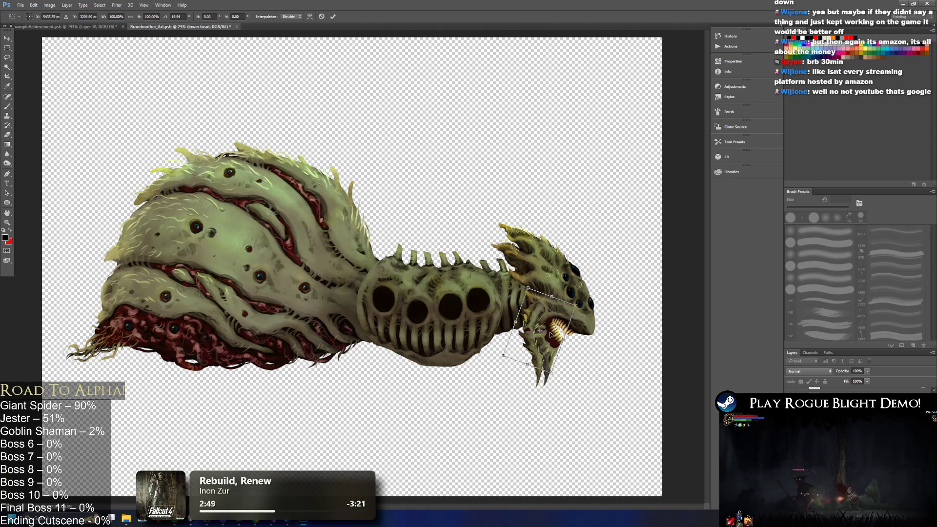
{"action": "key", "text": "Left"}
{"action": "key", "text": "Left"}
{"action": "key", "text": "Left"}
{"action": "key", "text": "Down"}
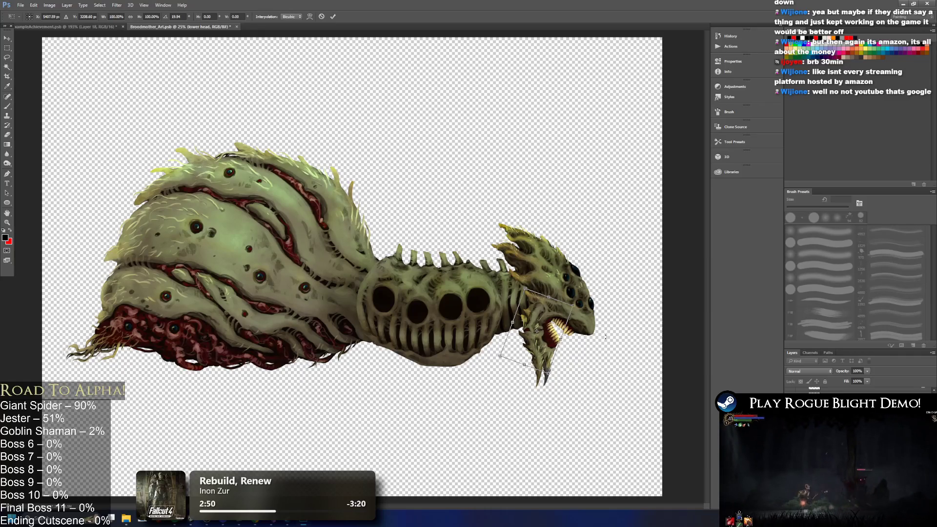
{"action": "key", "text": "Right"}
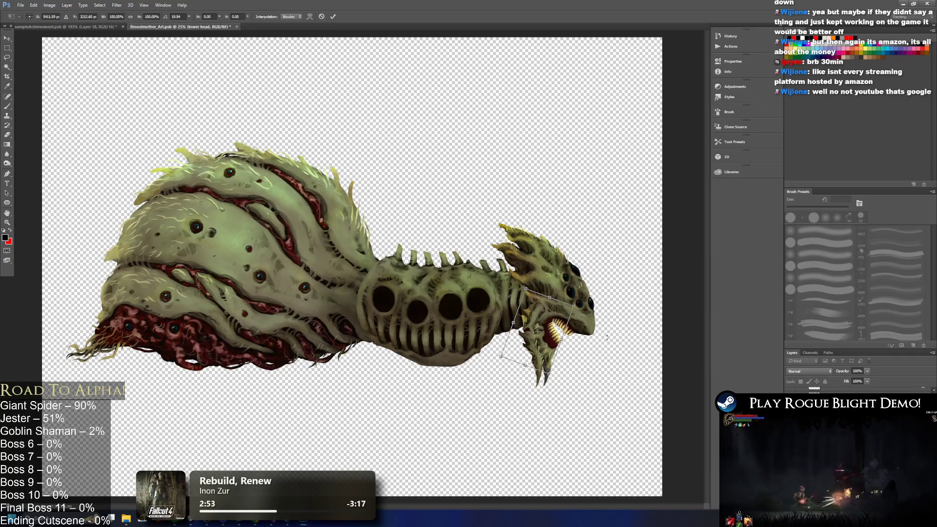
{"action": "key", "text": "Left"}
{"action": "key", "text": "Left"}
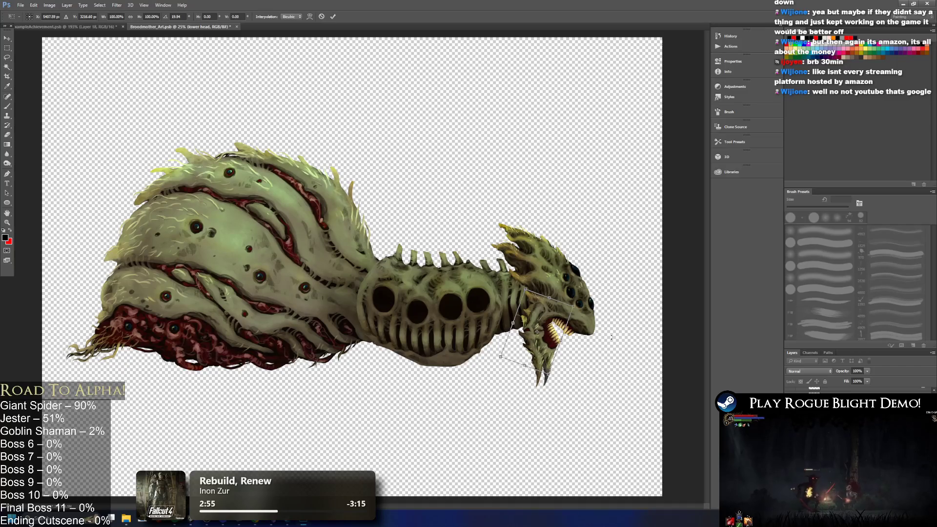
{"action": "key", "text": "Return"}
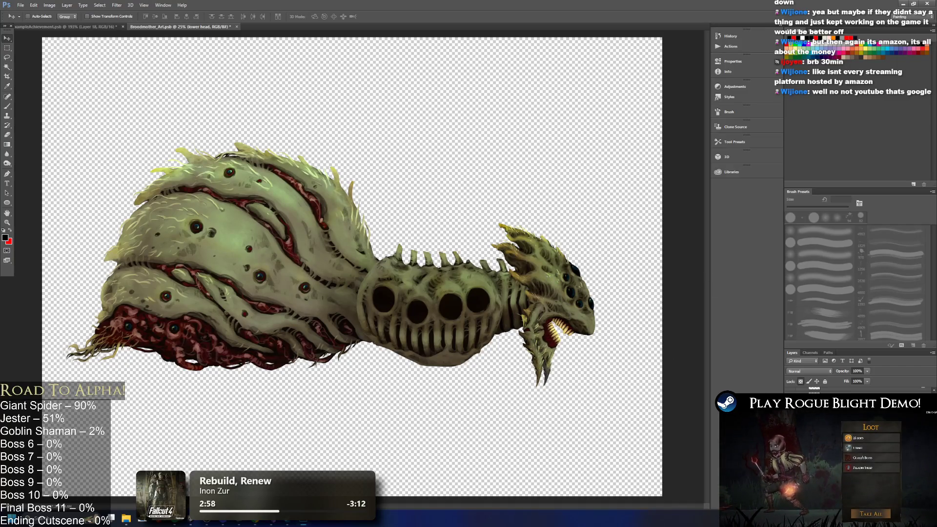
{"action": "right_click", "coordinate": [829, 390]}
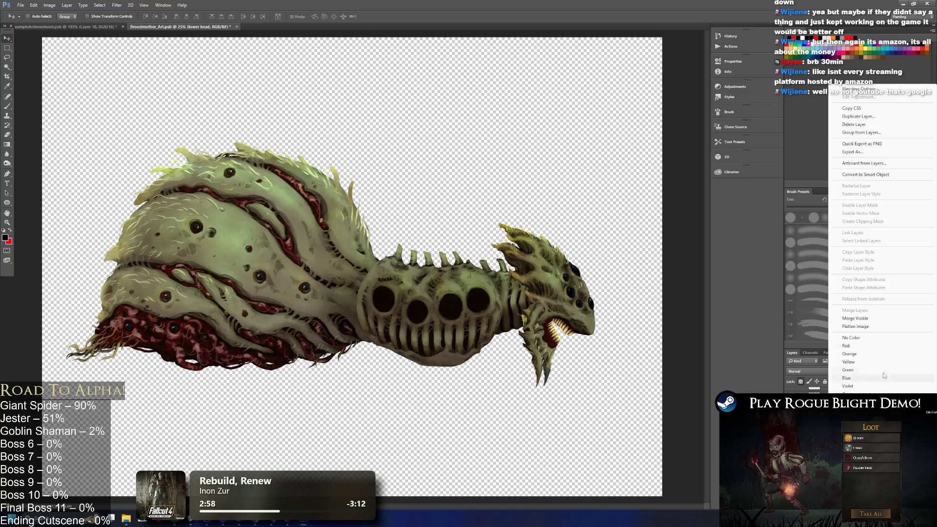
Close the Broodmother document and shrink the pasted creature layer to about 17%
{"action": "left_click", "coordinate": [878, 317]}
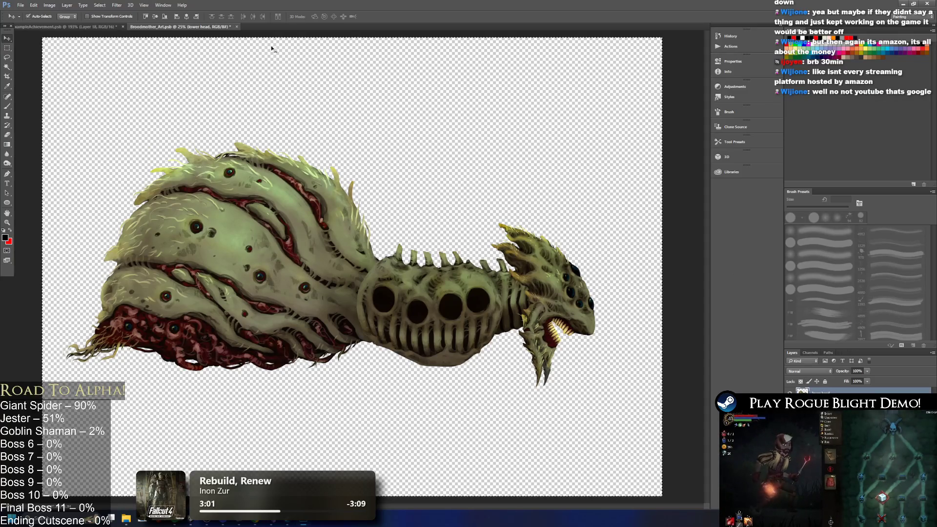
{"action": "left_click", "coordinate": [237, 27]}
{"action": "left_click", "coordinate": [477, 191]}
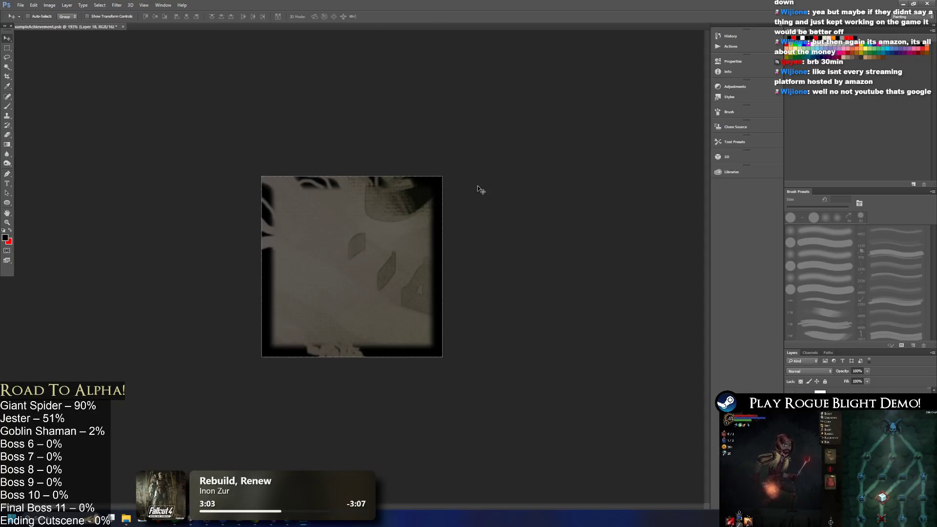
{"action": "key", "text": "ctrl+t"}
{"action": "scroll", "coordinate": [489, 206], "scroll_direction": "down", "scroll_amount": 3}
{"action": "scroll", "coordinate": [490, 206], "scroll_direction": "down", "scroll_amount": 2}
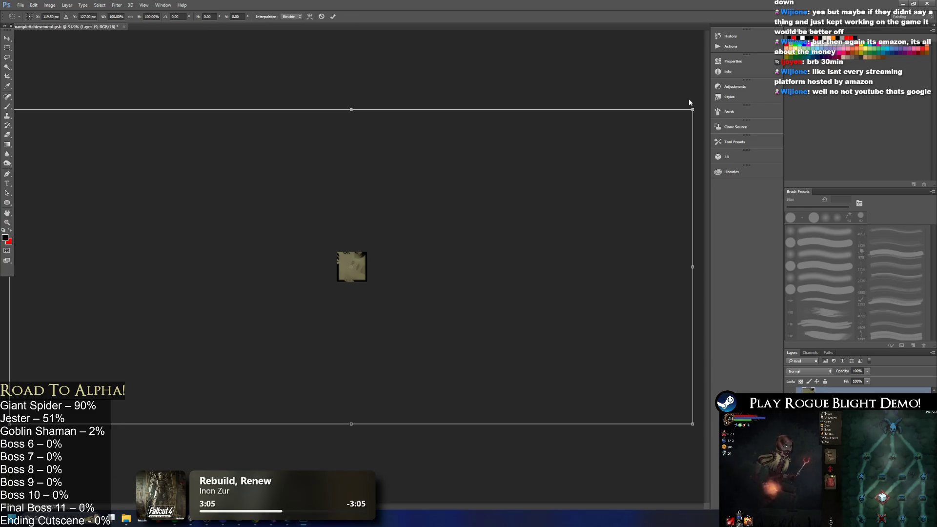
{"action": "mouse_move", "coordinate": [693, 112]}
{"action": "left_mouse_down"}
{"action": "mouse_move", "coordinate": [577, 142]}
{"action": "mouse_move", "coordinate": [274, 298]}
{"action": "mouse_move", "coordinate": [122, 341]}
{"action": "mouse_move", "coordinate": [111, 384]}
{"action": "mouse_move", "coordinate": [381, 242]}
{"action": "mouse_move", "coordinate": [356, 244]}
{"action": "mouse_move", "coordinate": [361, 280]}
{"action": "mouse_move", "coordinate": [339, 284]}
{"action": "left_mouse_up"}
Tilt the head about -17°, nudge it down and right within the icon, and apply
{"action": "scroll", "coordinate": [364, 265], "scroll_direction": "up", "scroll_amount": 6}
{"action": "left_click_drag", "start_coordinate": [397, 150], "coordinate": [356, 90]}
{"action": "mouse_move", "coordinate": [390, 285]}
{"action": "left_mouse_down"}
{"action": "mouse_move", "coordinate": [408, 303]}
{"action": "mouse_move", "coordinate": [338, 293]}
{"action": "mouse_move", "coordinate": [358, 299]}
{"action": "left_mouse_up"}
{"action": "key", "text": "Right"}
{"action": "key", "text": "Right"}
{"action": "key", "text": "Down"}
{"action": "key", "text": "Down"}
{"action": "key", "text": "Down"}
{"action": "key", "text": "Right"}
{"action": "key", "text": "Right"}
{"action": "key", "text": "Down"}
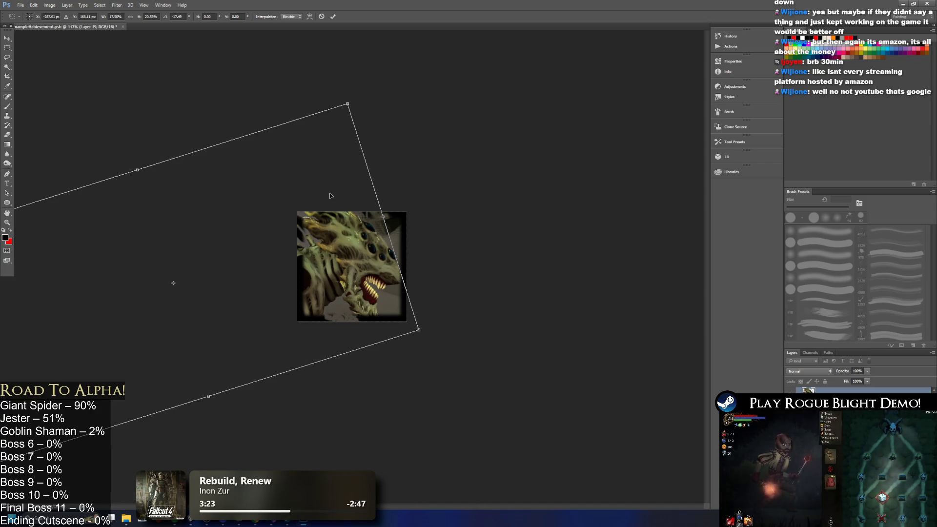
{"action": "key", "text": "Left"}
{"action": "key", "text": "Left"}
{"action": "key", "text": "Left"}
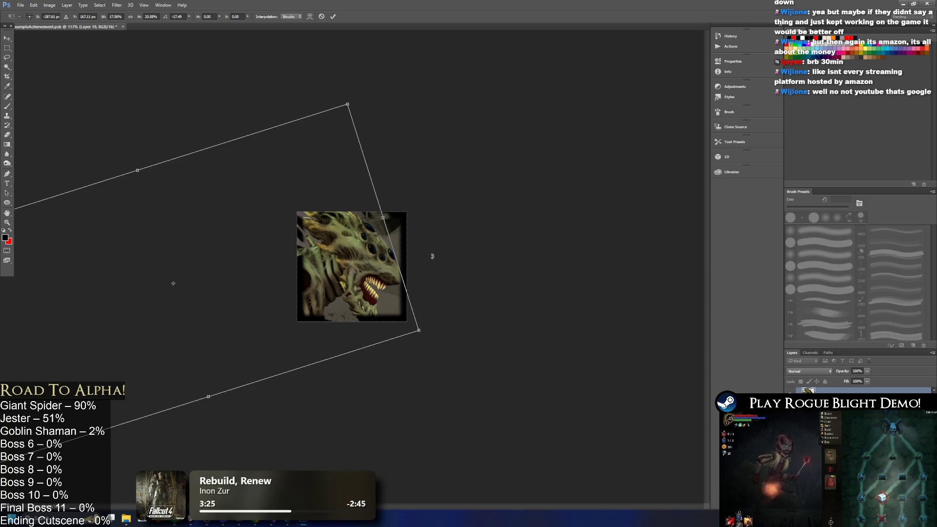
{"action": "key", "text": "Down"}
{"action": "key", "text": "Down"}
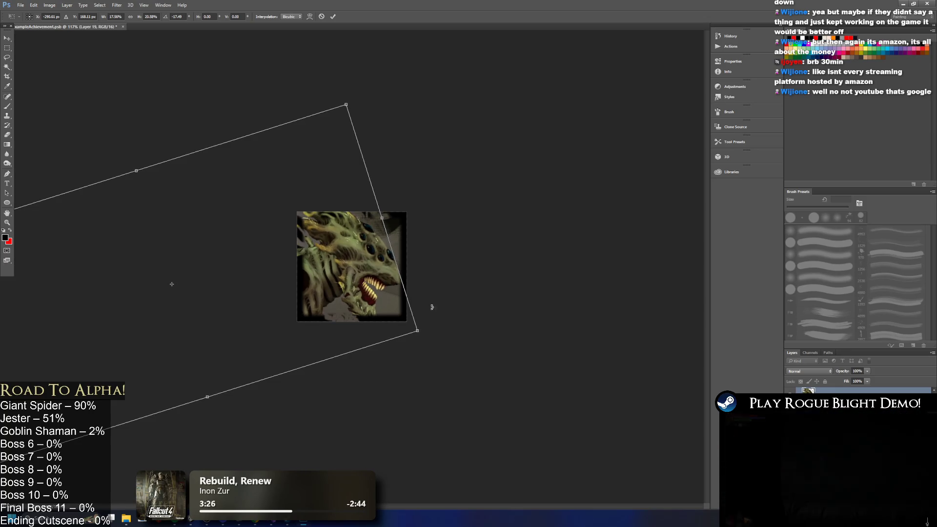
{"action": "key", "text": "Return"}
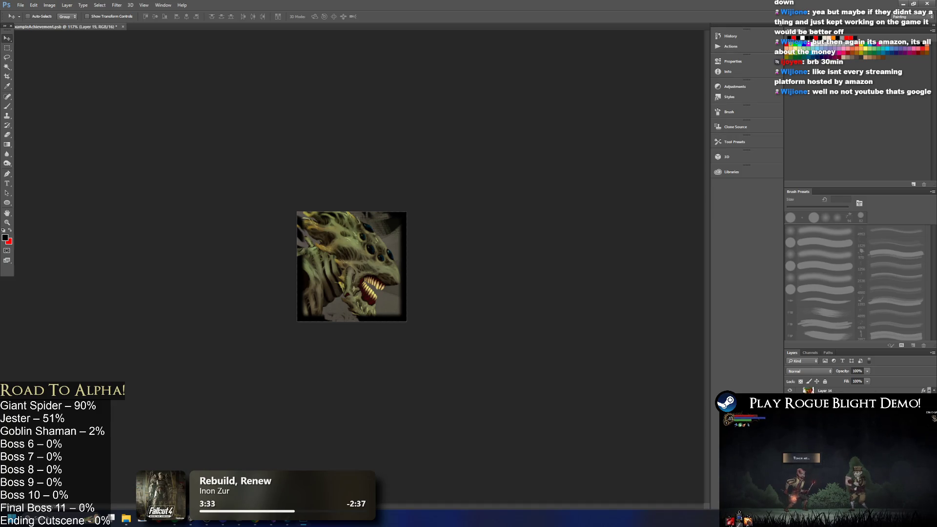
Paste a merged copy of the icon as a new layer, then undo it
{"action": "key", "text": "alt+bracketleft"}
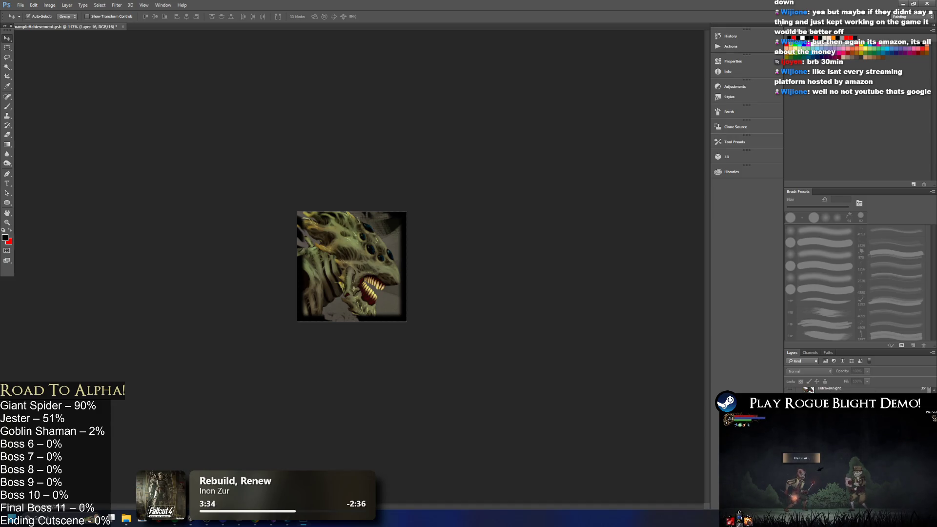
{"action": "key", "text": "ctrl+a"}
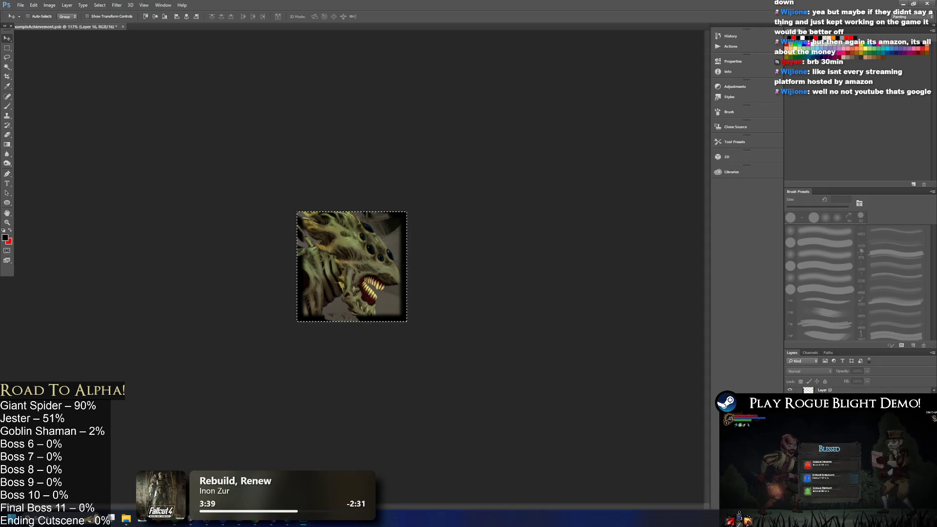
{"action": "key", "text": "ctrl+v"}
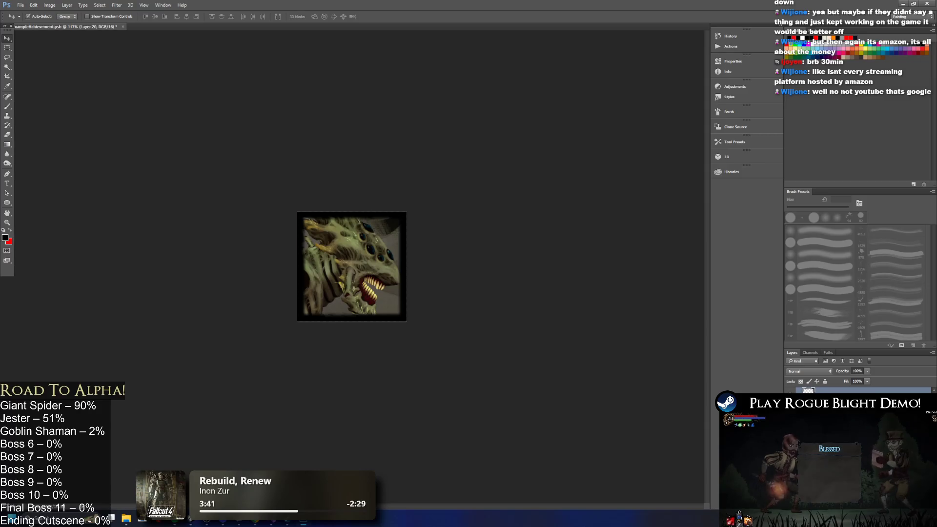
{"action": "key", "text": "ctrl+z"}
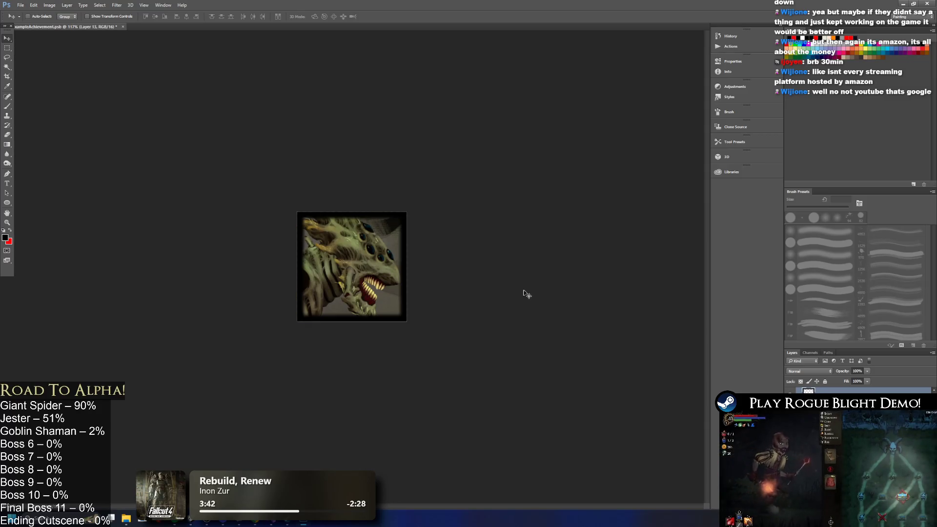
{"action": "scroll", "coordinate": [312, 204], "scroll_direction": "up", "scroll_amount": 2}
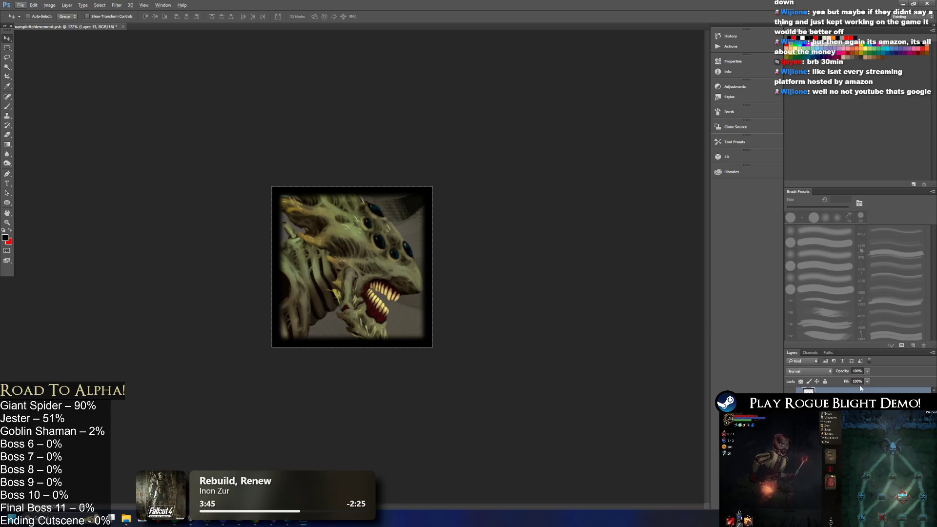
Show the purple background and extra art layer, make Layer 19 active, and paste merged copies
{"action": "left_click", "coordinate": [789, 400]}
{"action": "left_click", "coordinate": [789, 412]}
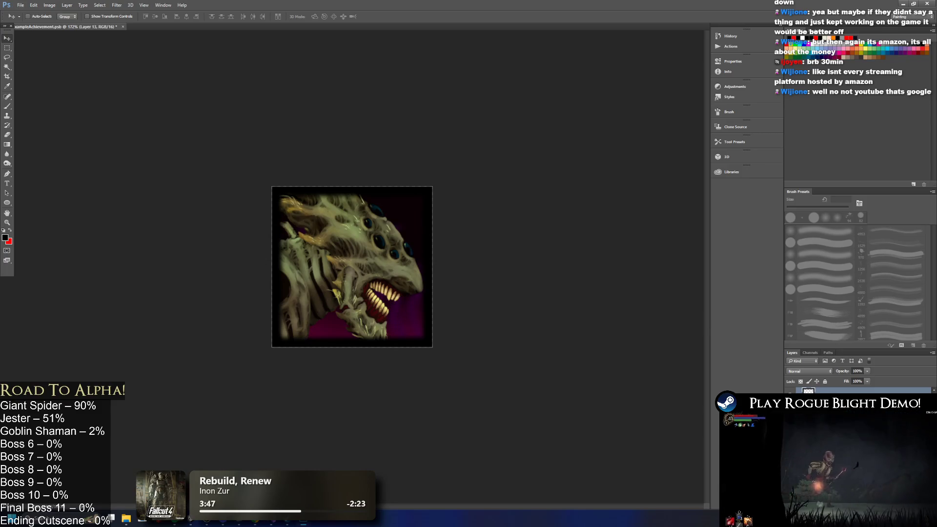
{"action": "left_click", "coordinate": [790, 425]}
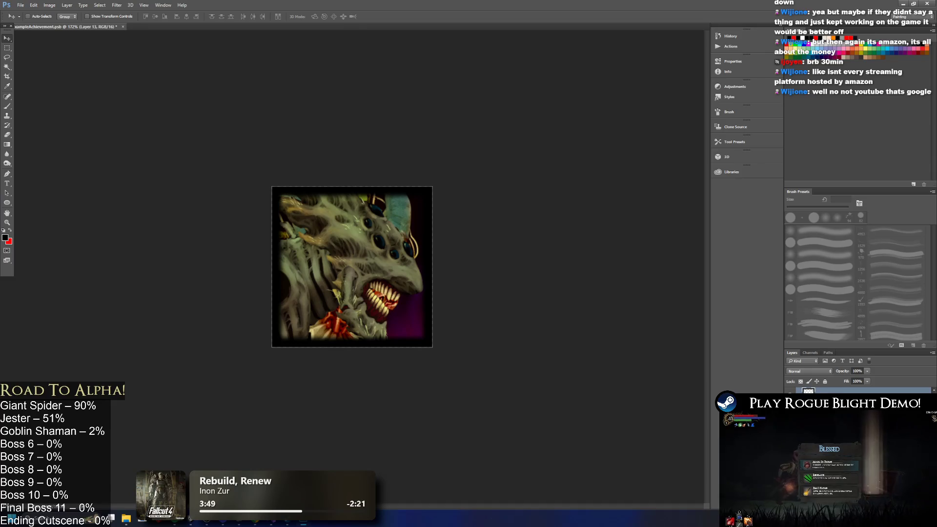
{"action": "left_click", "coordinate": [830, 424]}
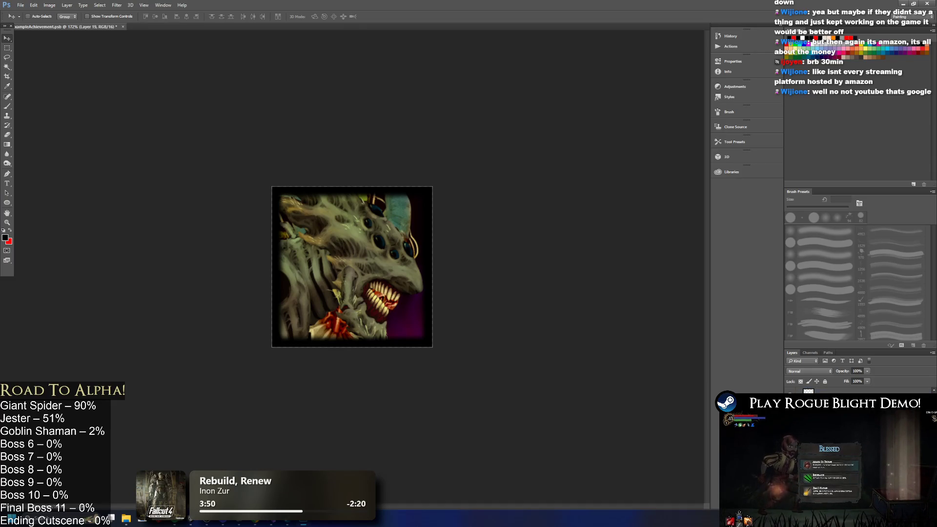
{"action": "key", "text": "ctrl+a"}
{"action": "key", "text": "ctrl+v"}
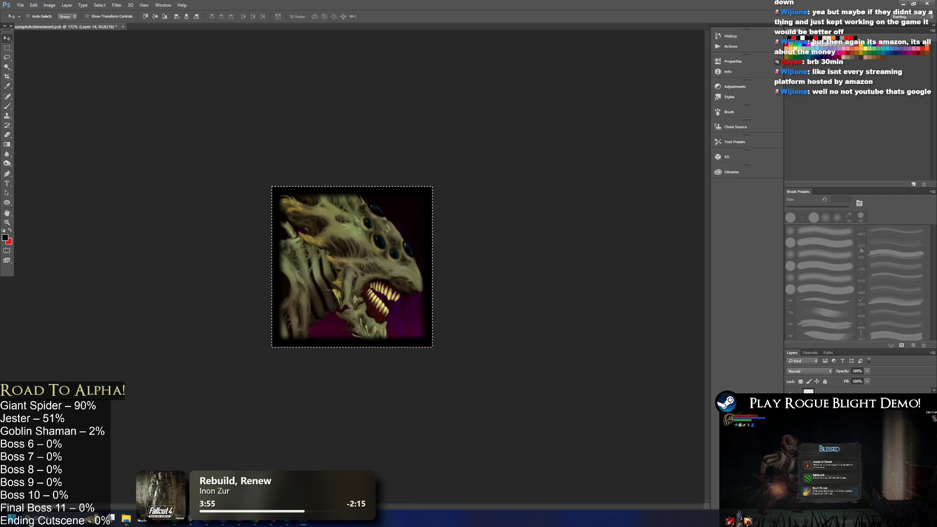
{"action": "key", "text": "ctrl+a"}
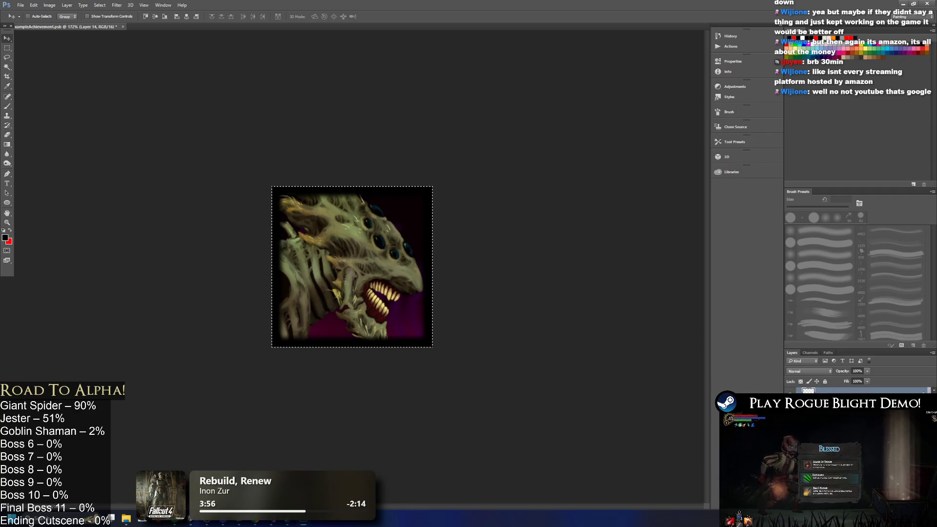
{"action": "key", "text": "ctrl+e"}
{"action": "key", "text": "ctrl+v"}
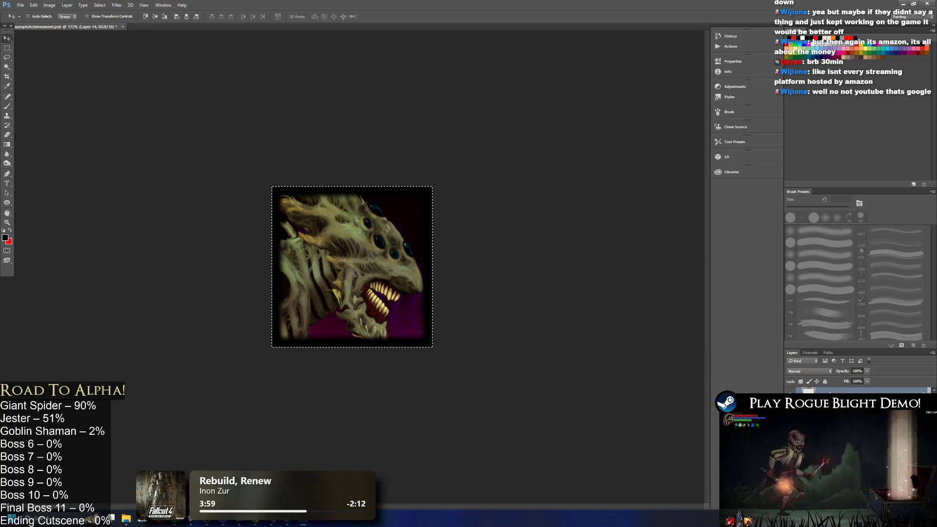
{"action": "right_click", "coordinate": [823, 393]}
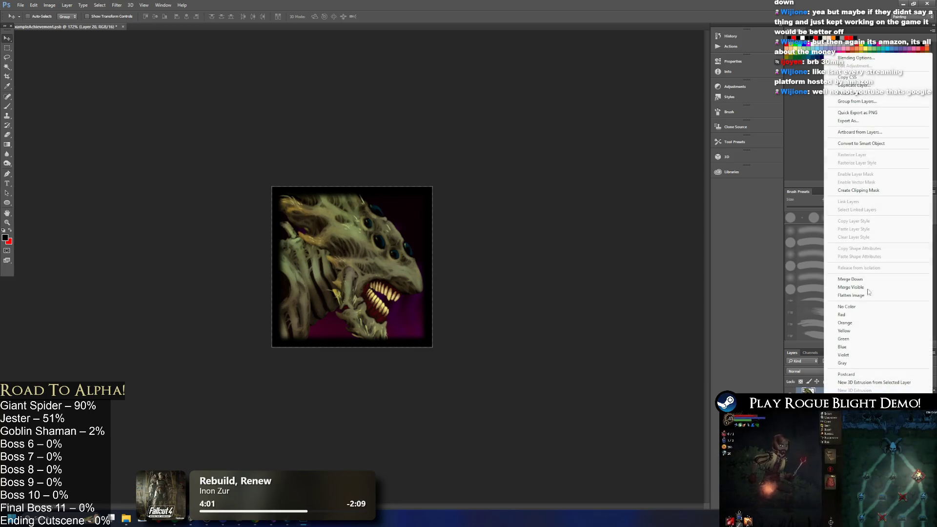
Merge the new layer down, then set a 23 px Eraser on Layer 13
{"action": "left_click", "coordinate": [853, 280]}
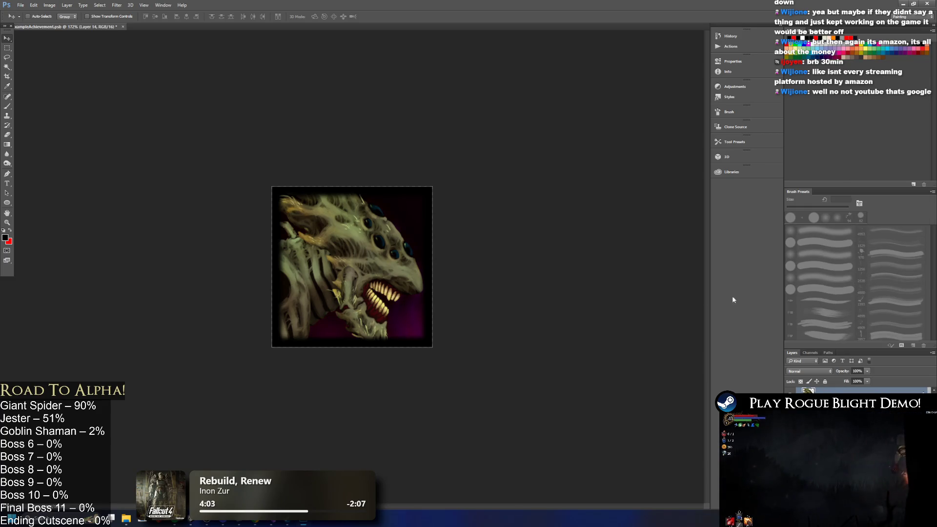
{"action": "left_click", "coordinate": [7, 134]}
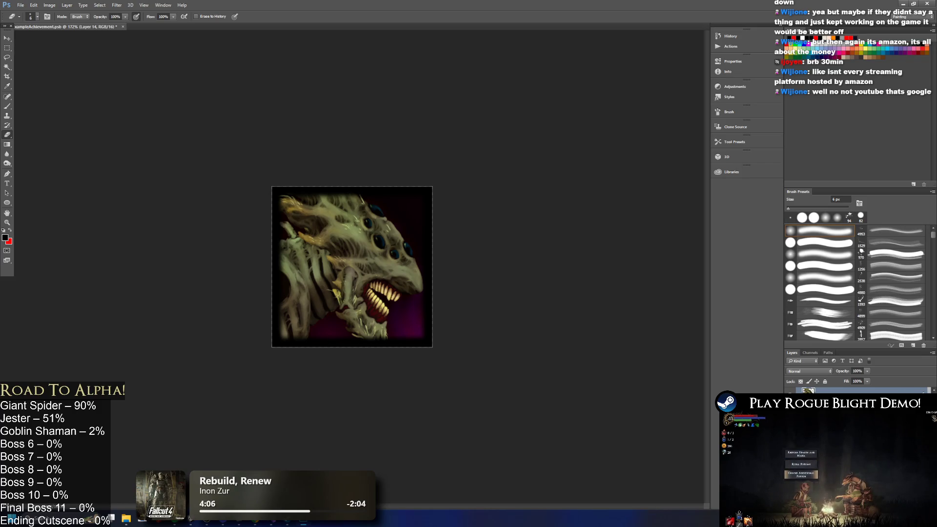
{"action": "scroll", "coordinate": [859, 391], "scroll_direction": "down", "scroll_amount": 1}
{"action": "left_click", "coordinate": [839, 398]}
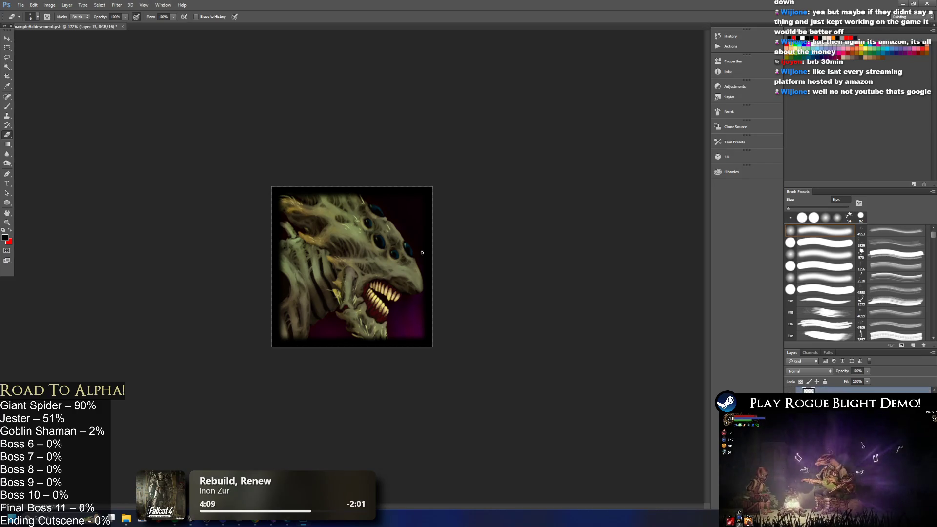
{"action": "left_click", "coordinate": [32, 16]}
{"action": "left_click_drag", "start_coordinate": [30, 40], "coordinate": [44, 41]}
{"action": "left_click", "coordinate": [316, 181]}
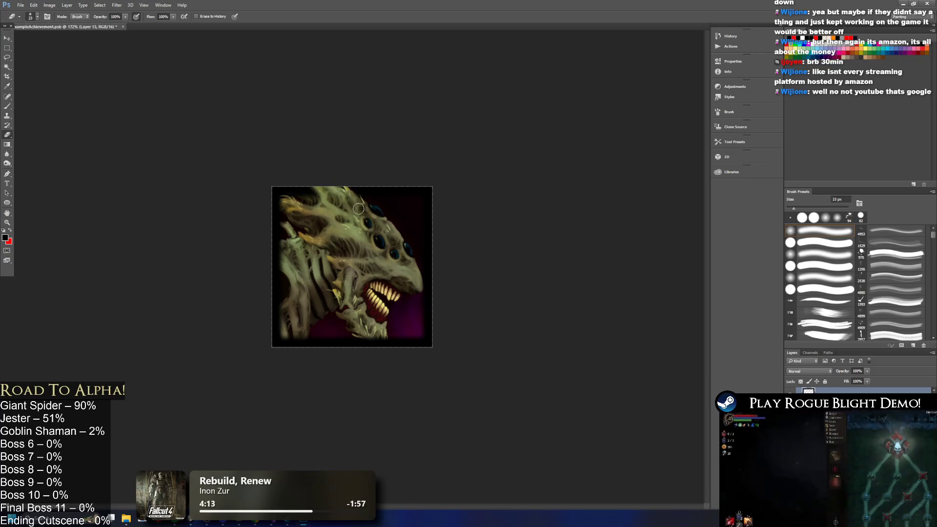
Lightly erase the creature's top-left edge on Layer 13
{"action": "mouse_move", "coordinate": [325, 183]}
{"action": "left_mouse_down"}
{"action": "mouse_move", "coordinate": [286, 200]}
{"action": "mouse_move", "coordinate": [282, 180]}
{"action": "mouse_move", "coordinate": [310, 193]}
{"action": "mouse_move", "coordinate": [266, 206]}
{"action": "left_mouse_up"}
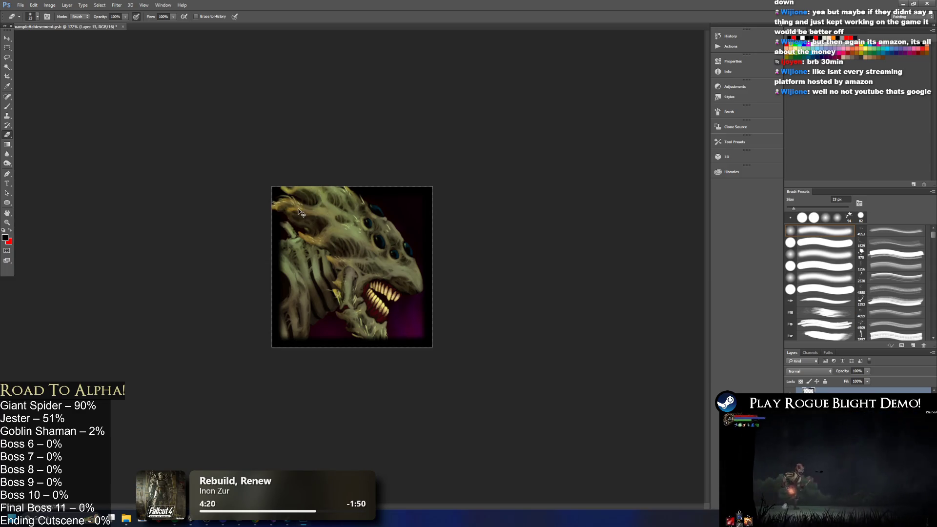
{"action": "key", "text": "ctrl+z"}
{"action": "mouse_move", "coordinate": [281, 204]}
{"action": "left_mouse_down"}
{"action": "mouse_move", "coordinate": [261, 205]}
{"action": "mouse_move", "coordinate": [288, 205]}
{"action": "left_mouse_up"}
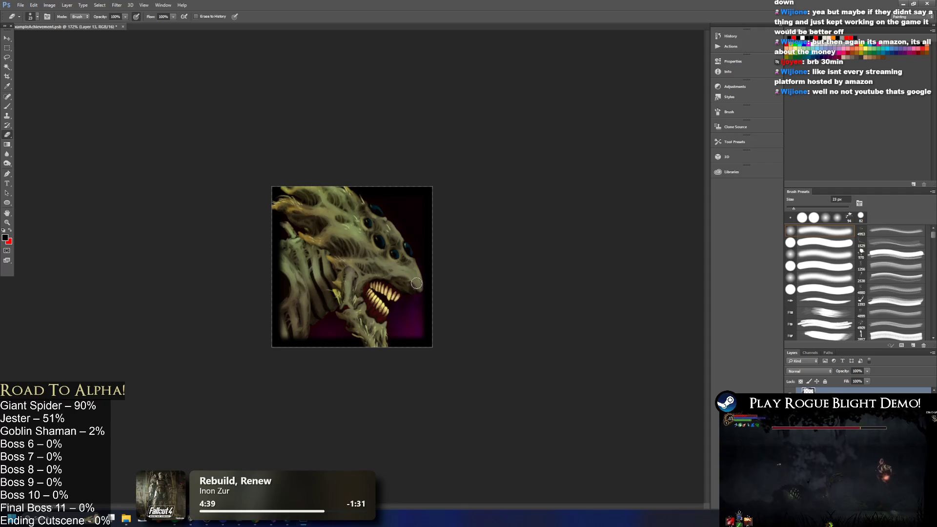
{"action": "scroll", "coordinate": [411, 289], "scroll_direction": "down", "scroll_amount": 5}
{"action": "scroll", "coordinate": [318, 315], "scroll_direction": "up", "scroll_amount": 4}
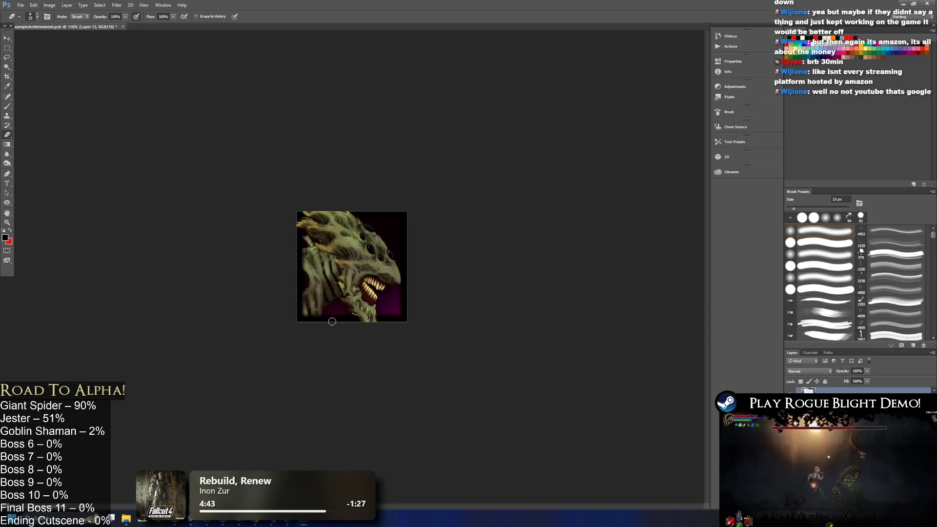
{"action": "scroll", "coordinate": [316, 302], "scroll_direction": "up", "scroll_amount": 3}
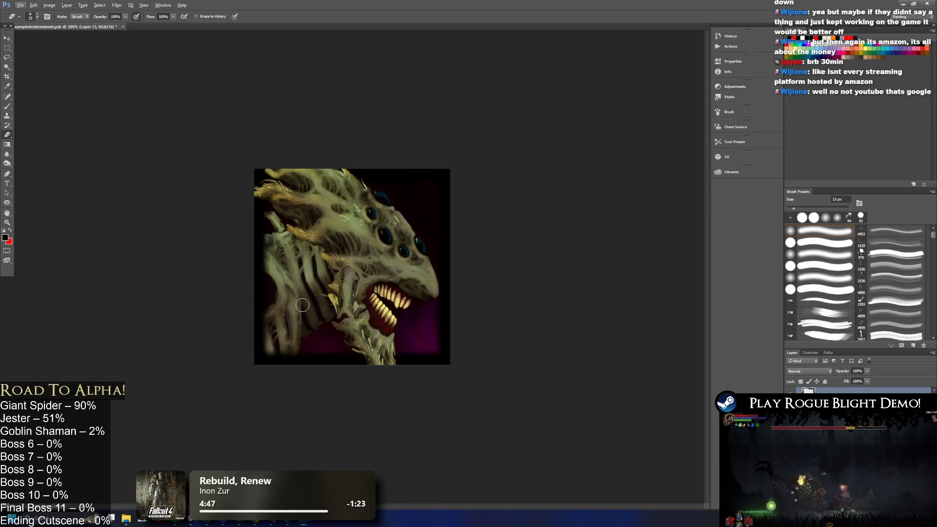
Cancel a trial resize of the active layer, then paste a large new layer to transform
{"action": "key", "text": "ctrl+t"}
{"action": "left_click_drag", "start_coordinate": [261, 368], "coordinate": [245, 385]}
{"action": "key", "text": "ctrl+z"}
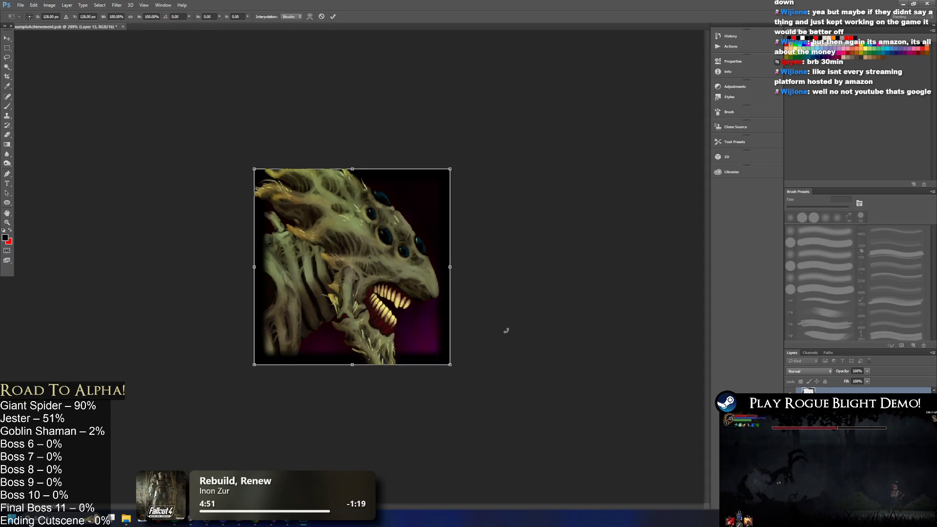
{"action": "key", "text": "Escape"}
{"action": "key", "text": "e"}
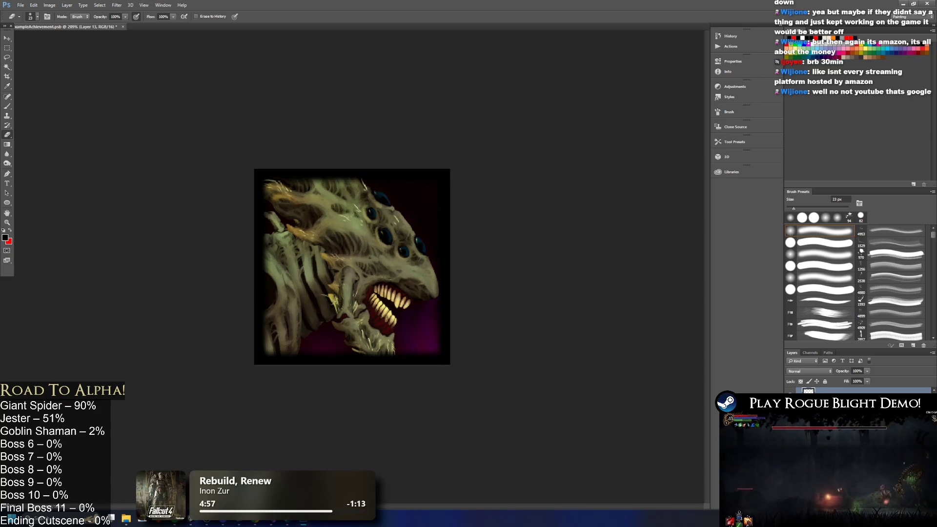
{"action": "key", "text": "ctrl+v"}
{"action": "key", "text": "ctrl+t"}
{"action": "key", "text": "ctrl+minus"}
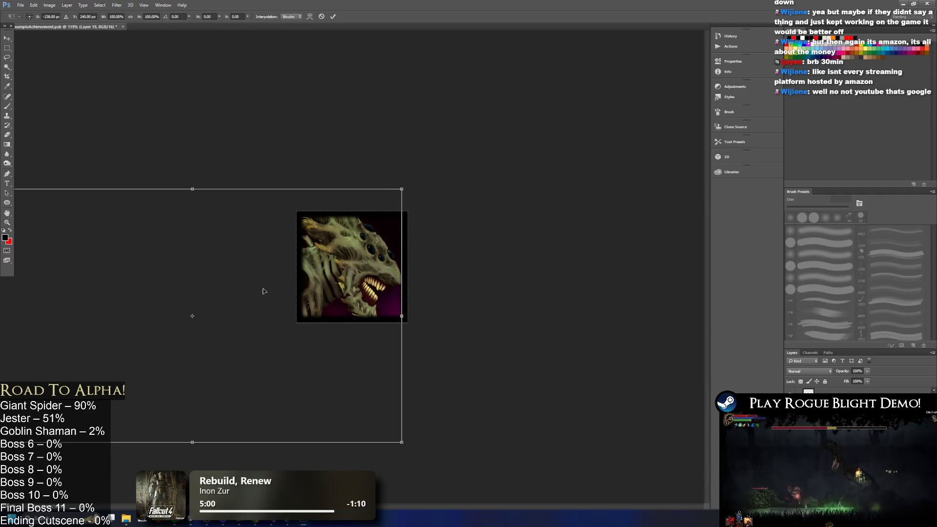
Scale the new Layer 19 up to about 108% and apply
{"action": "key", "text": "ctrl+minus"}
{"action": "mouse_move", "coordinate": [142, 366]}
{"action": "left_mouse_down"}
{"action": "mouse_move", "coordinate": [110, 391]}
{"action": "mouse_move", "coordinate": [125, 379]}
{"action": "left_mouse_up"}
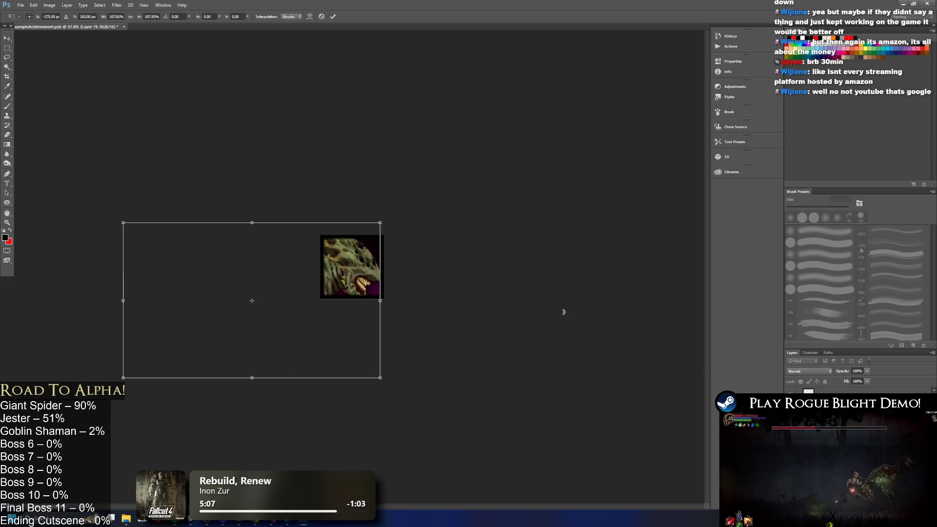
{"action": "key", "text": "Return"}
{"action": "key", "text": "e"}
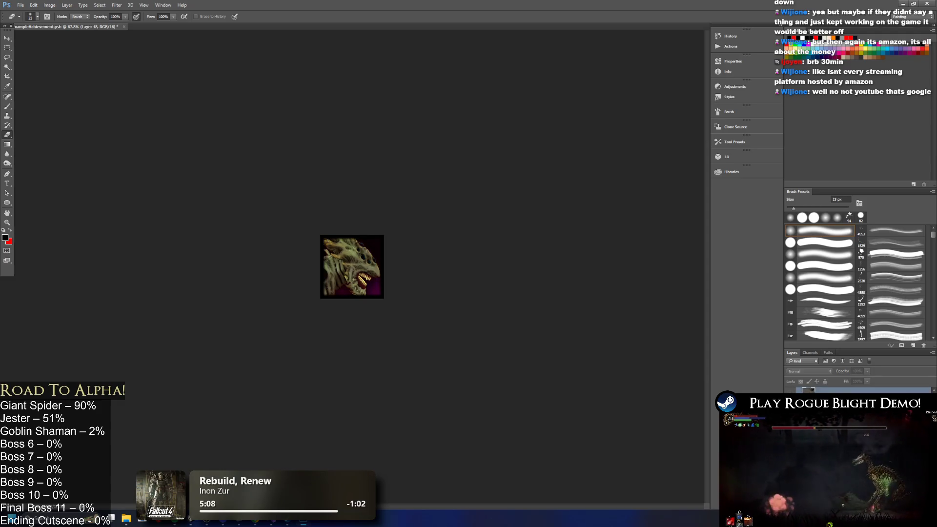
Enlarge Layer 14 about 6% and shift it slightly up and left
{"action": "key", "text": "ctrl+t"}
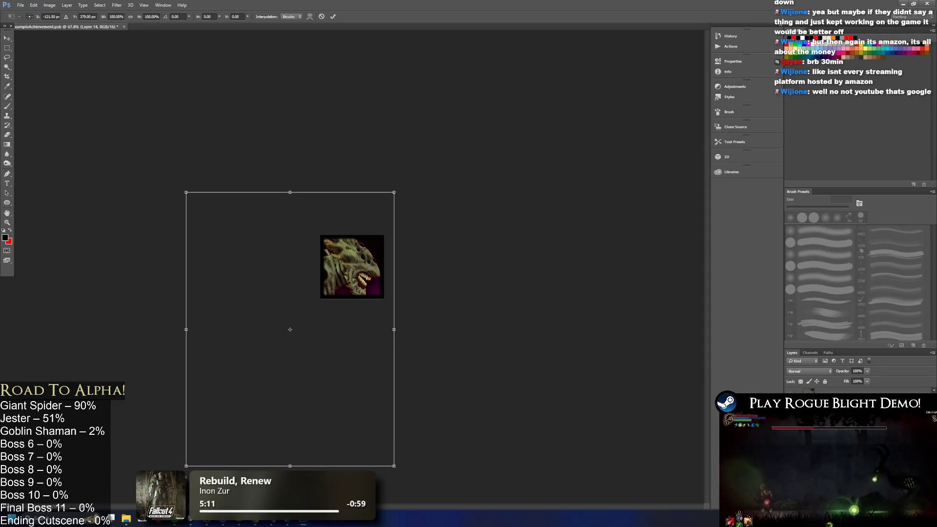
{"action": "left_click_drag", "start_coordinate": [184, 464], "coordinate": [172, 484]}
{"action": "left_click_drag", "start_coordinate": [362, 254], "coordinate": [365, 248]}
{"action": "key", "text": "Return"}
Erase dark shading from the creature's snout and, on Layer 13, its neck
{"action": "key", "text": "e"}
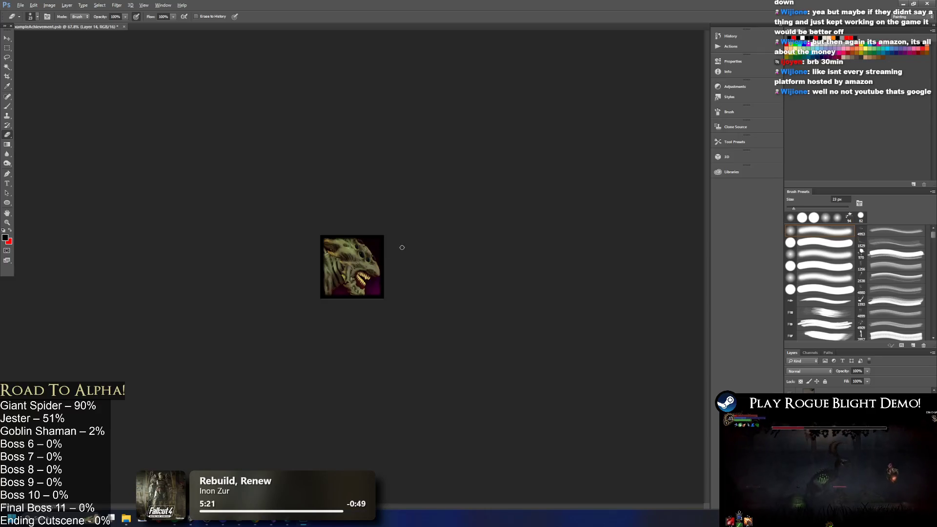
{"action": "scroll", "coordinate": [402, 248], "scroll_direction": "up", "scroll_amount": 3}
{"action": "left_click_drag", "start_coordinate": [427, 288], "coordinate": [428, 273]}
{"action": "key", "text": "alt+bracketleft"}
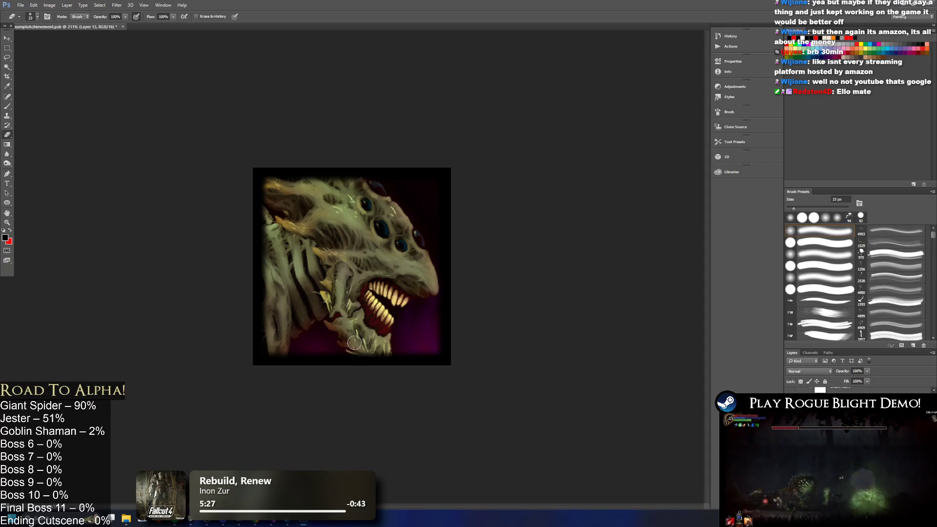
{"action": "left_click_drag", "start_coordinate": [376, 370], "coordinate": [383, 352]}
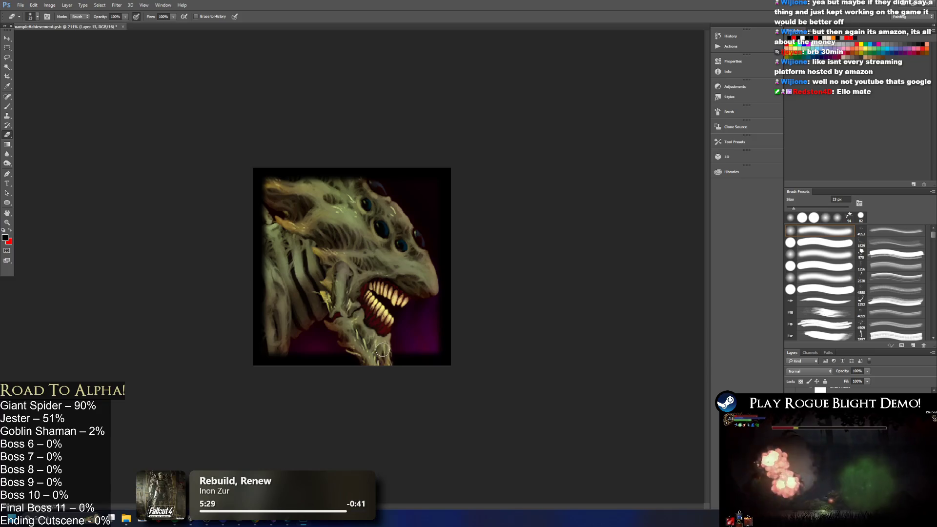
{"action": "key", "text": "ctrl+z"}
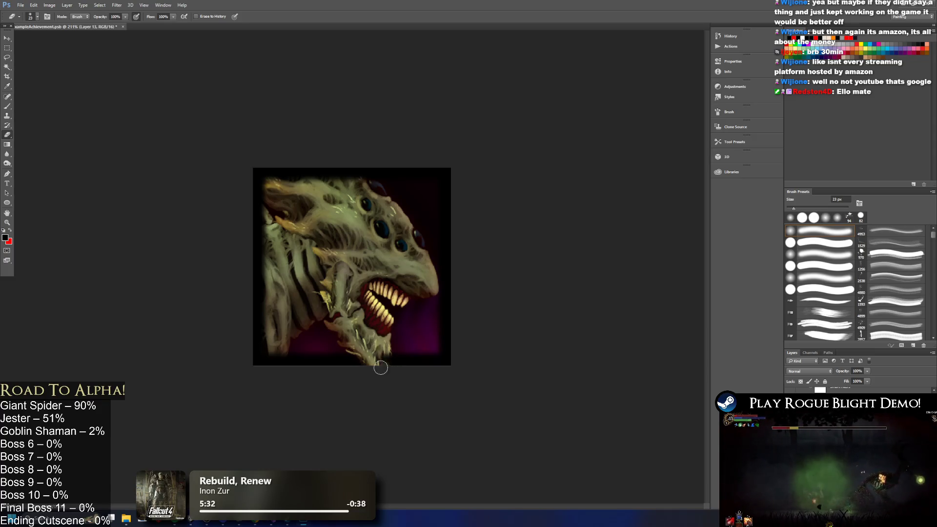
{"action": "left_click_drag", "start_coordinate": [377, 372], "coordinate": [380, 354]}
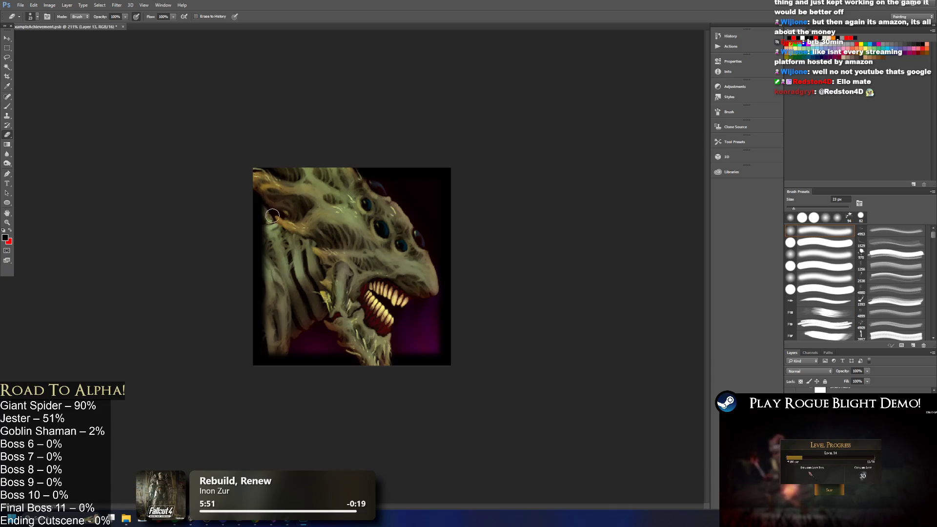
Switch layers and erase shading along the artwork's left edge
{"action": "key", "text": "ctrl+shift+alt+n"}
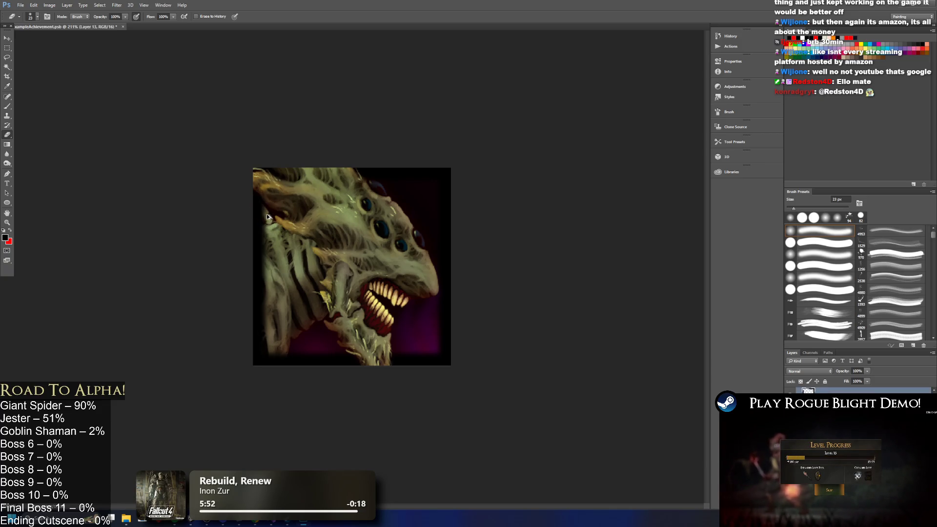
{"action": "scroll", "coordinate": [342, 212], "scroll_direction": "down", "scroll_amount": 2}
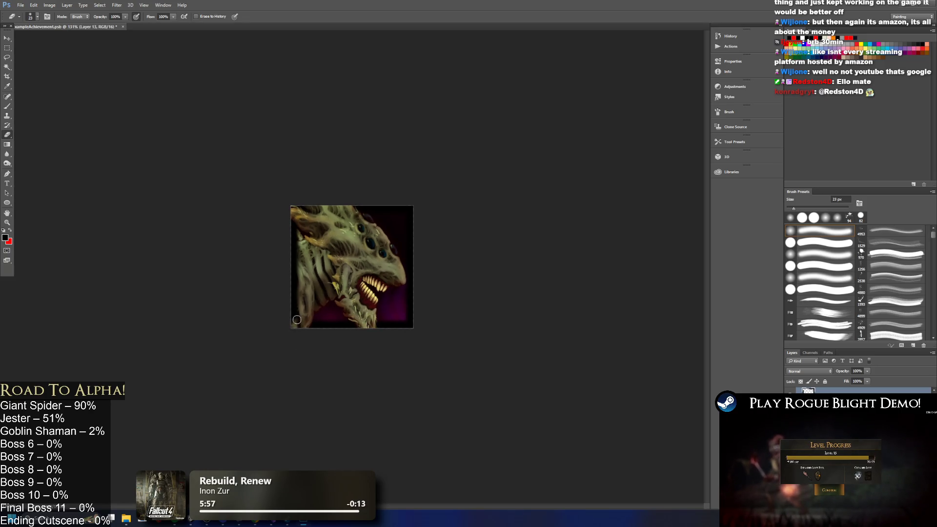
{"action": "left_click_drag", "start_coordinate": [296, 331], "coordinate": [292, 261]}
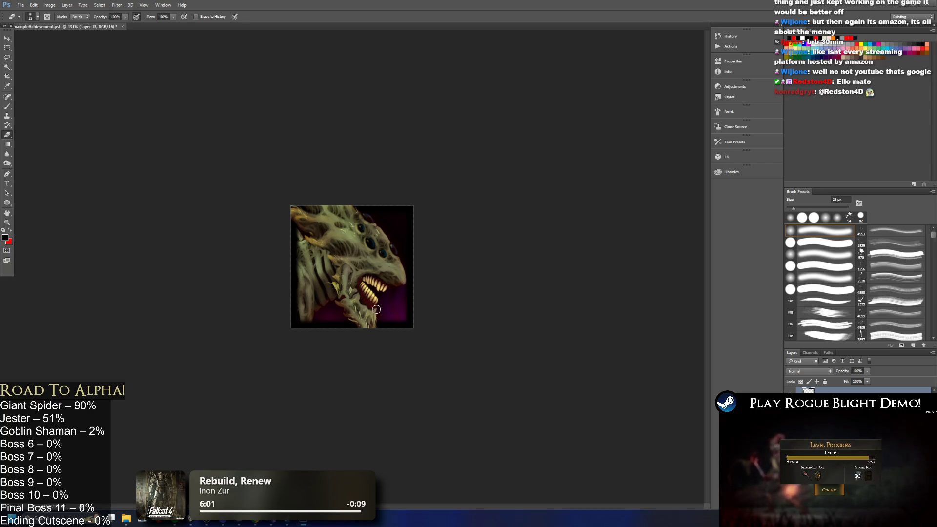
{"action": "scroll", "coordinate": [439, 215], "scroll_direction": "down", "scroll_amount": 2}
{"action": "scroll", "coordinate": [399, 257], "scroll_direction": "up", "scroll_amount": 3}
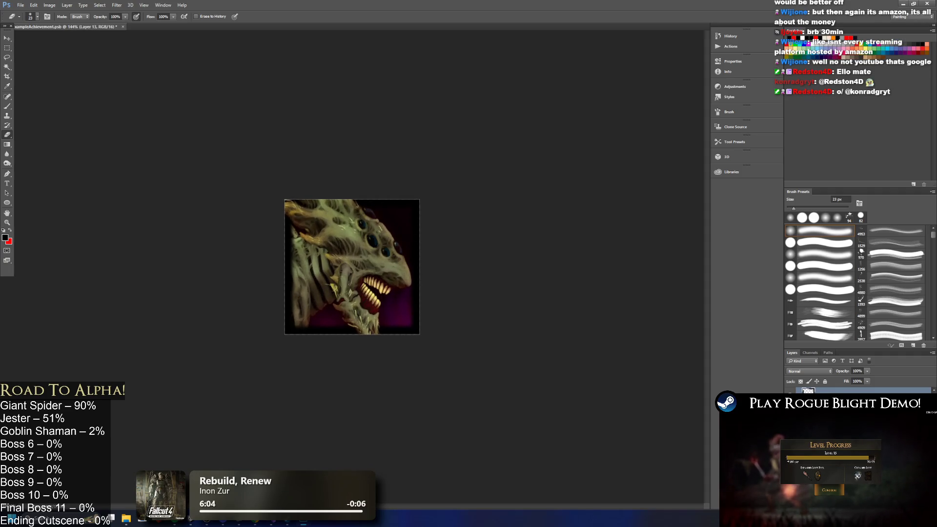
{"action": "scroll", "coordinate": [858, 415], "scroll_direction": "down", "scroll_amount": 5}
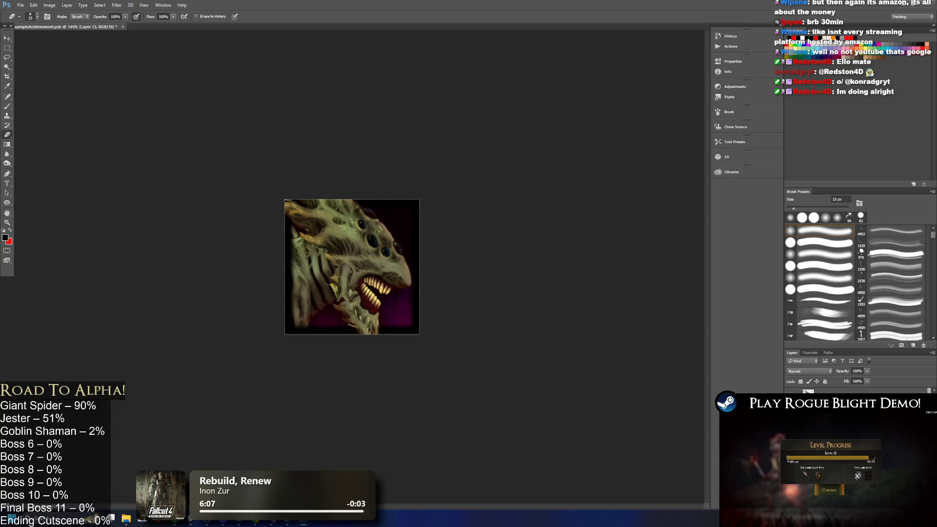
{"action": "scroll", "coordinate": [859, 415], "scroll_direction": "down", "scroll_amount": 3}
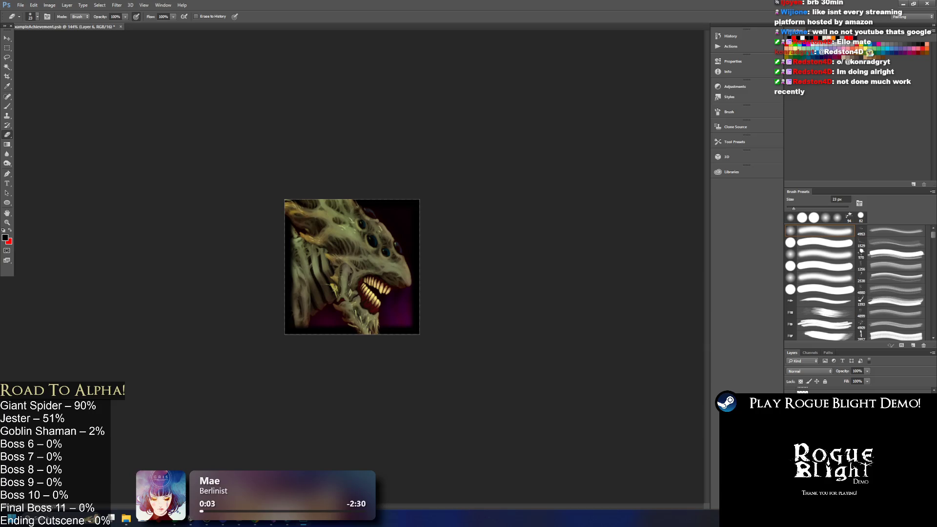
Shift Layer 6's hue to -96 with Hue/Saturation
{"action": "key", "text": "i"}
{"action": "key", "text": "ctrl+u"}
{"action": "mouse_move", "coordinate": [520, 323]}
{"action": "left_mouse_down"}
{"action": "mouse_move", "coordinate": [483, 331]}
{"action": "mouse_move", "coordinate": [549, 333]}
{"action": "left_mouse_up"}
{"action": "left_click", "coordinate": [600, 286]}
Shift Layer 4's hue to +180 and save BossExampleAchievement.psb
{"action": "key", "text": "e"}
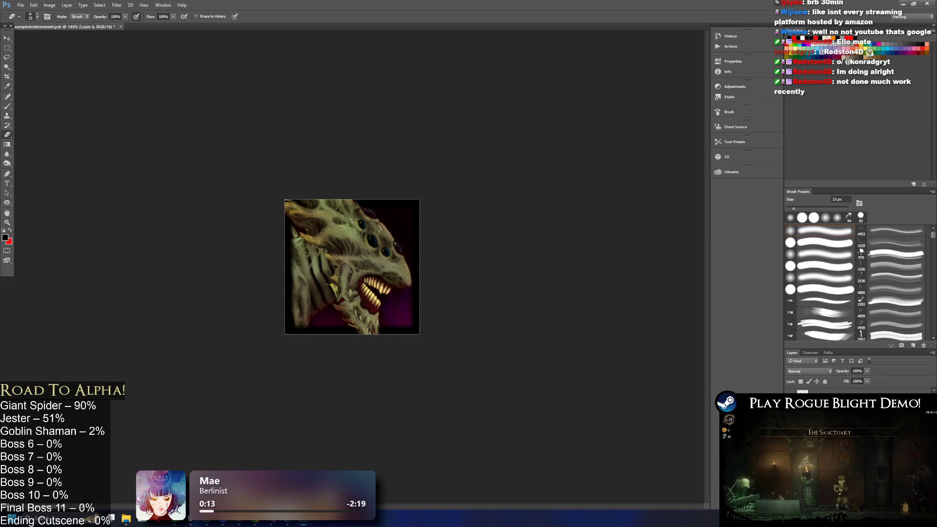
{"action": "key", "text": "ctrl+u"}
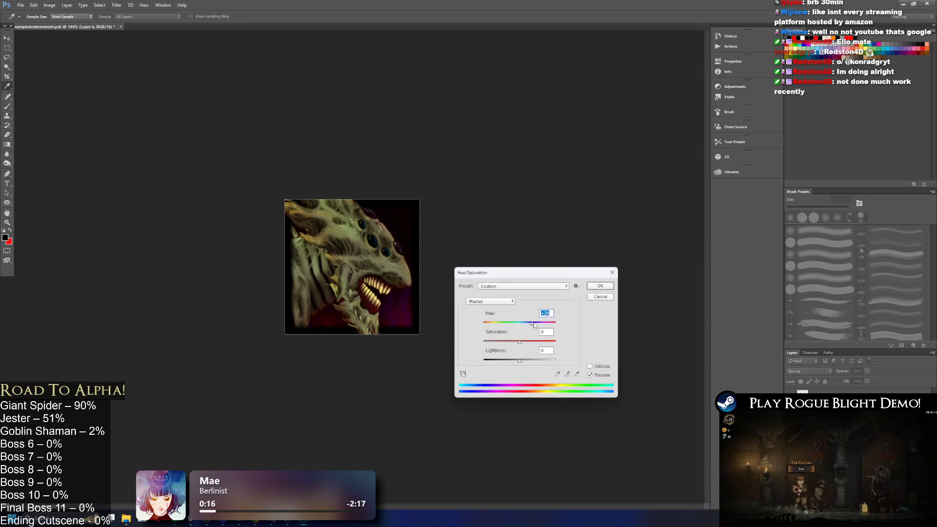
{"action": "left_click_drag", "start_coordinate": [510, 325], "coordinate": [545, 325]}
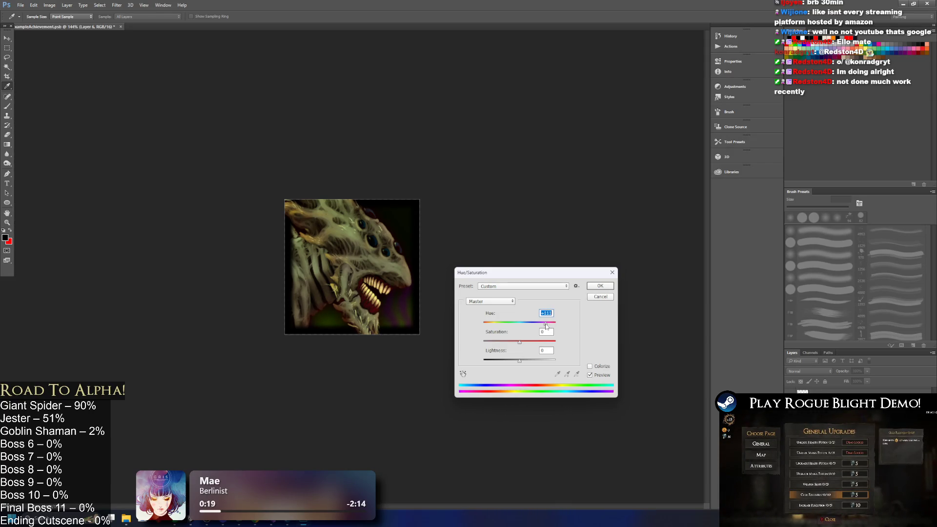
{"action": "key", "text": "Return"}
{"action": "key", "text": "e"}
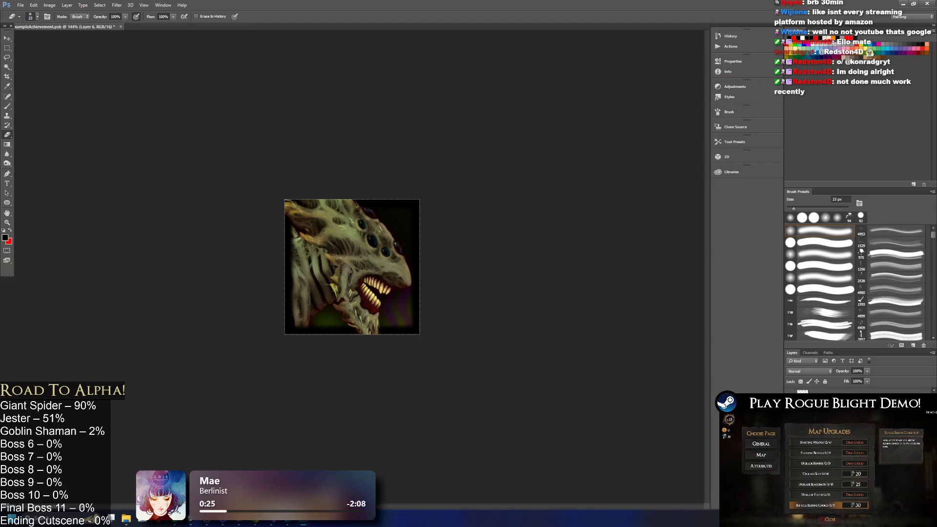
{"action": "key", "text": "ctrl+u"}
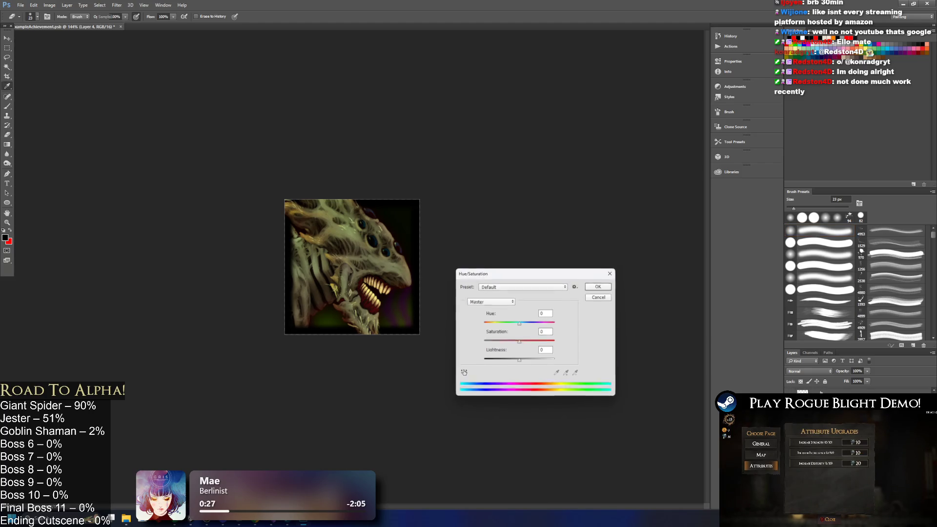
{"action": "left_click_drag", "start_coordinate": [520, 322], "coordinate": [558, 325]}
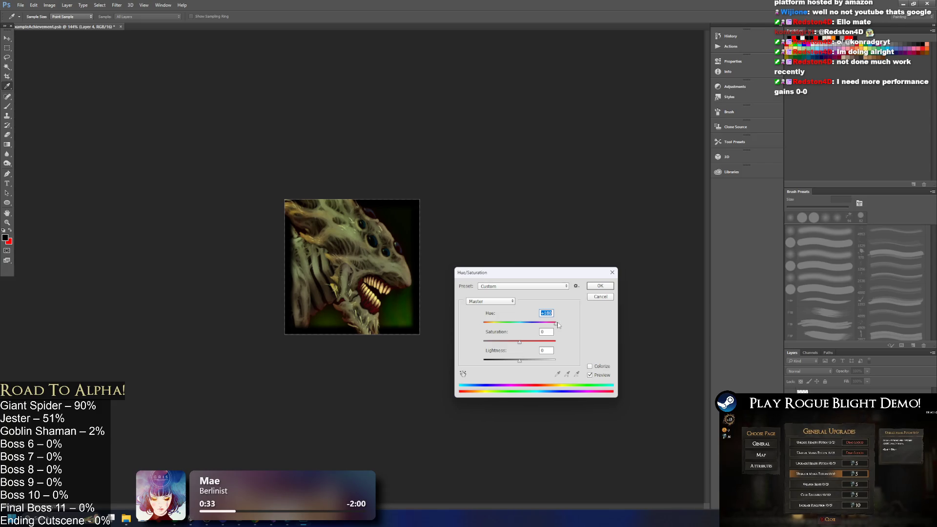
{"action": "left_click", "coordinate": [600, 286]}
{"action": "key", "text": "e"}
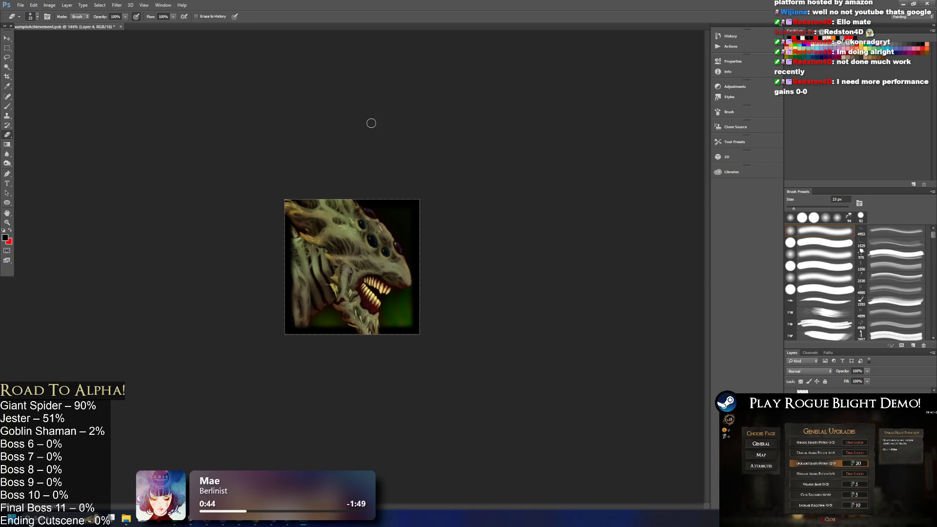
{"action": "key", "text": "ctrl+s"}
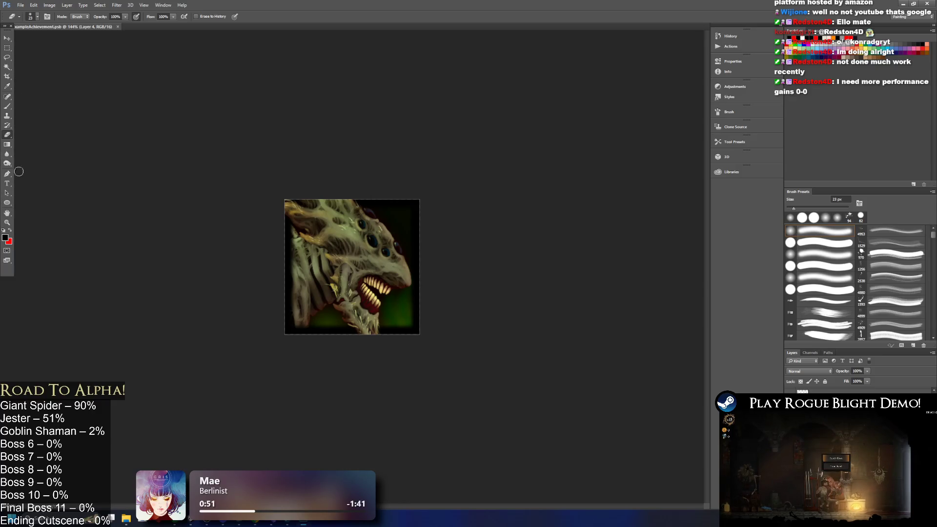
Draw a gradient across the image, then add a new Layer 19 above Layer 14
{"action": "key", "text": "g"}
{"action": "mouse_move", "coordinate": [384, 248]}
{"action": "left_mouse_down"}
{"action": "mouse_move", "coordinate": [422, 293]}
{"action": "mouse_move", "coordinate": [424, 234]}
{"action": "left_mouse_up"}
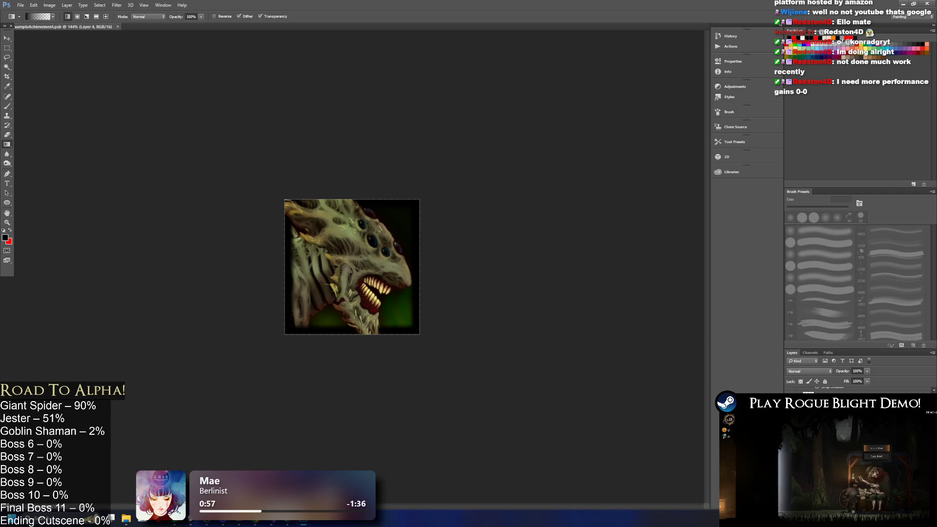
{"action": "left_click", "coordinate": [858, 394]}
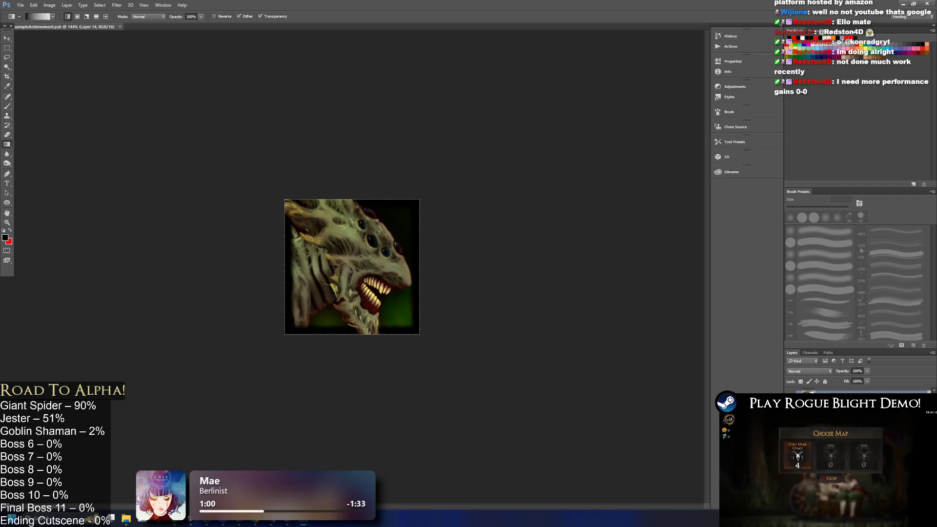
{"action": "key", "text": "ctrl+shift+alt+n"}
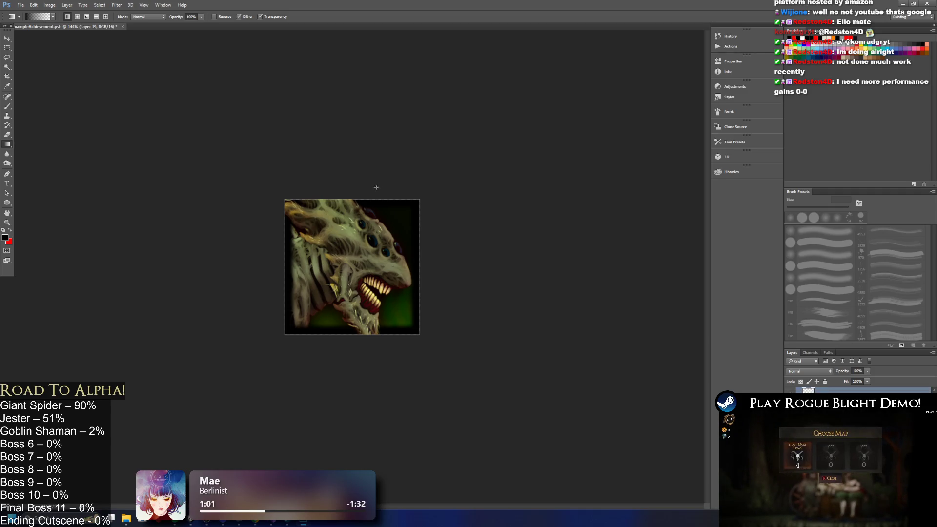
Sample colours from the creature painting to tint the spider's eyes green
{"action": "left_click_drag", "start_coordinate": [405, 317], "coordinate": [406, 317]}
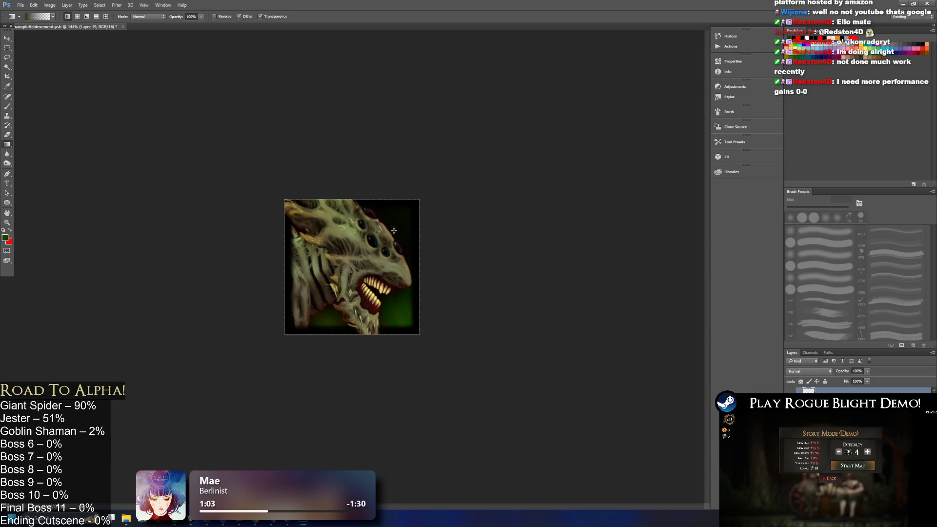
{"action": "key", "text": "ctrl+z"}
{"action": "key", "text": "ctrl+z"}
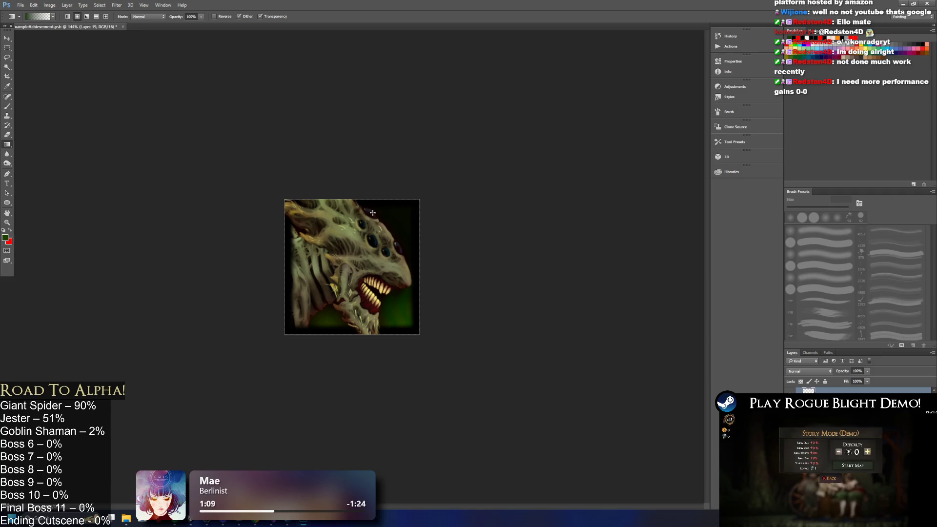
{"action": "scroll", "coordinate": [381, 209], "scroll_direction": "up", "scroll_amount": 3}
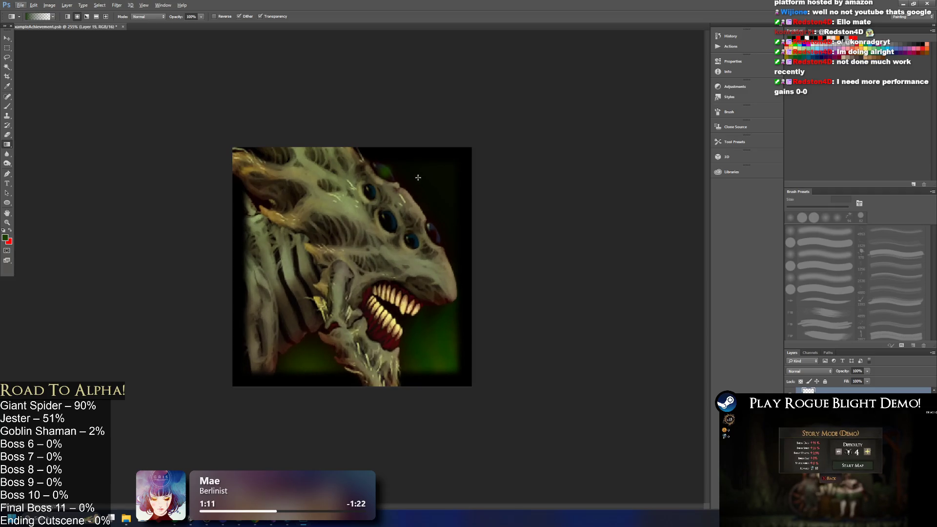
{"action": "scroll", "coordinate": [392, 210], "scroll_direction": "up", "scroll_amount": 3}
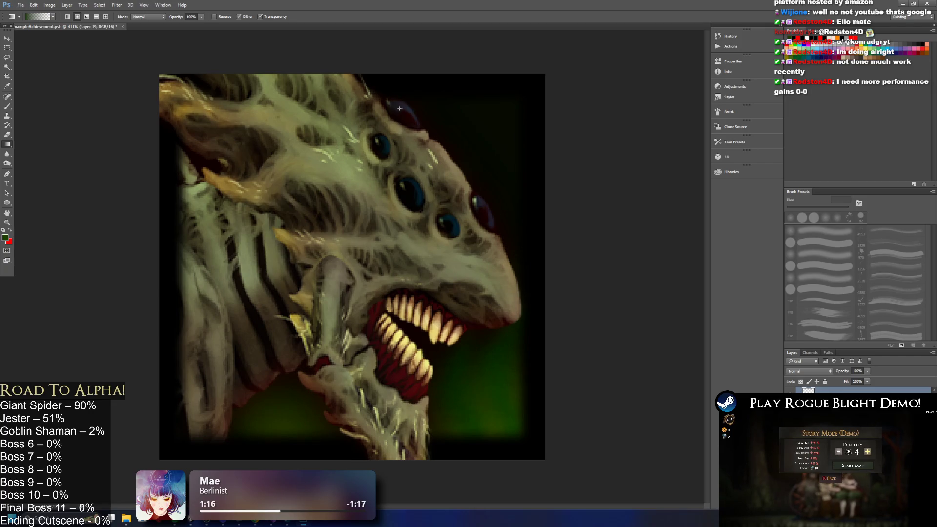
{"action": "mouse_move", "coordinate": [250, 442]}
{"action": "left_mouse_down"}
{"action": "mouse_move", "coordinate": [272, 418]}
{"action": "mouse_move", "coordinate": [479, 433]}
{"action": "mouse_move", "coordinate": [501, 418]}
{"action": "mouse_move", "coordinate": [489, 398]}
{"action": "left_mouse_up"}
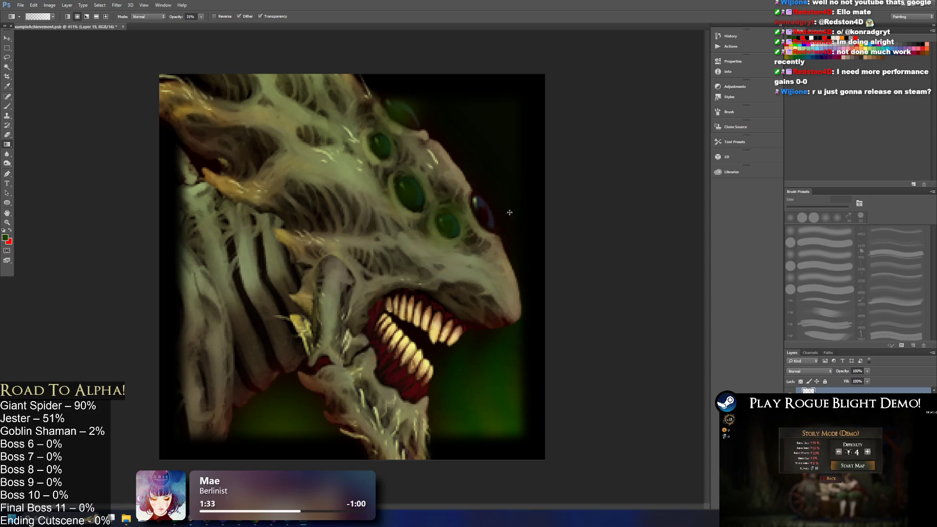
{"action": "scroll", "coordinate": [516, 203], "scroll_direction": "down", "scroll_amount": 10}
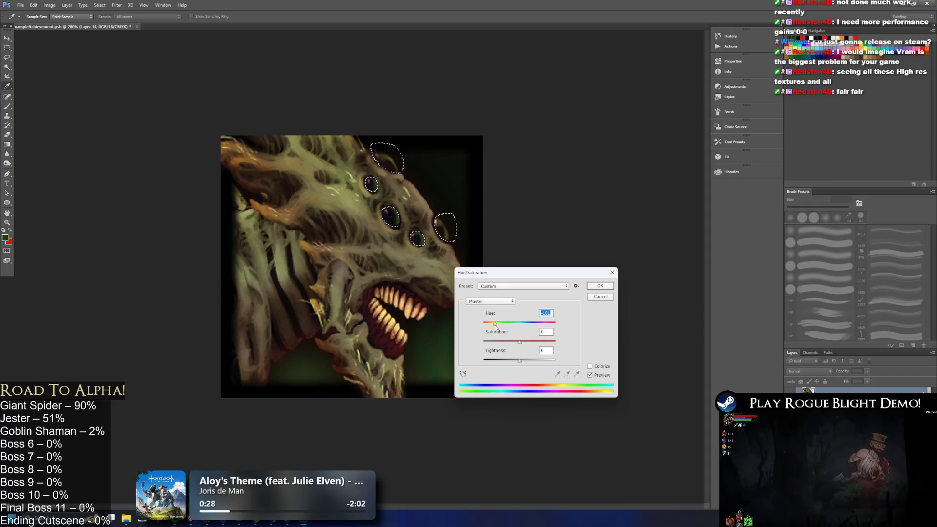
Apply hue -40 and saturation -10 to the selected eyes for a muted green
{"action": "left_click_drag", "start_coordinate": [519, 342], "coordinate": [526, 344]}
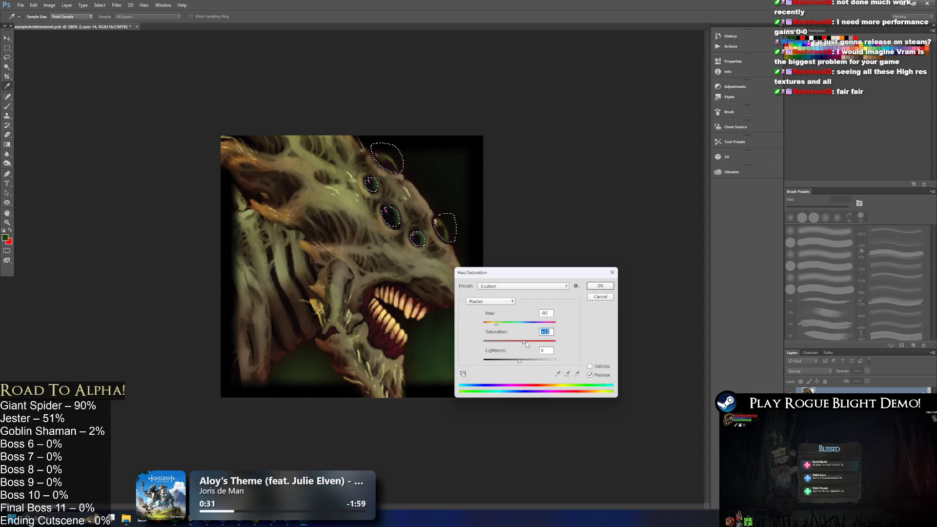
{"action": "left_click", "coordinate": [608, 287]}
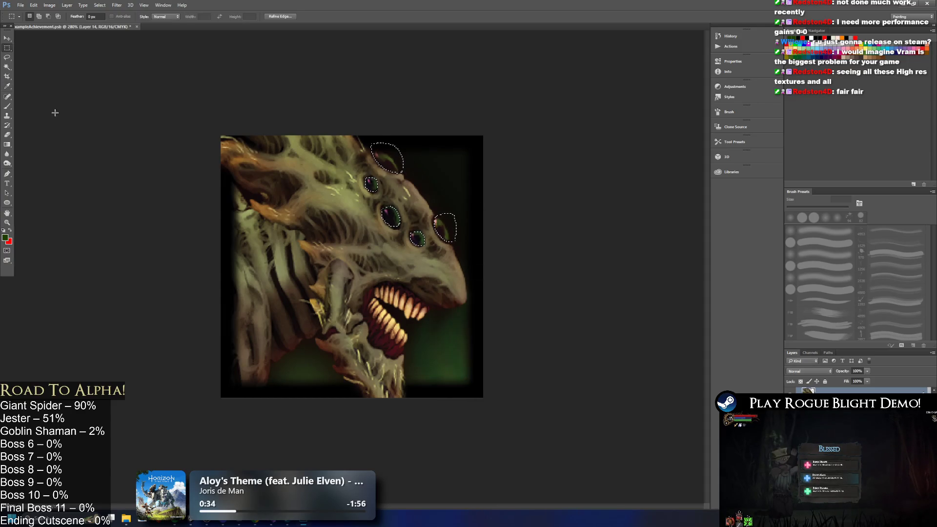
{"action": "scroll", "coordinate": [477, 191], "scroll_direction": "down", "scroll_amount": 3}
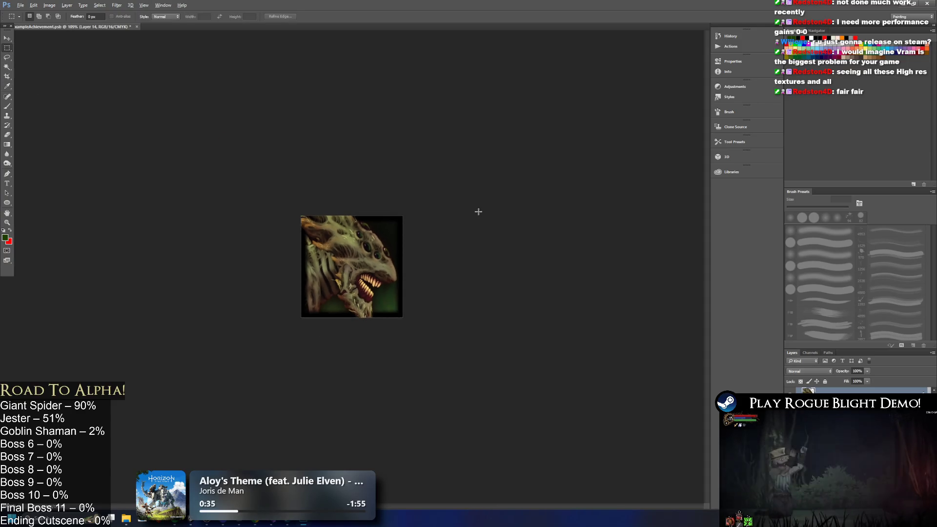
{"action": "scroll", "coordinate": [476, 209], "scroll_direction": "up", "scroll_amount": 5}
{"action": "scroll", "coordinate": [486, 172], "scroll_direction": "down", "scroll_amount": 1}
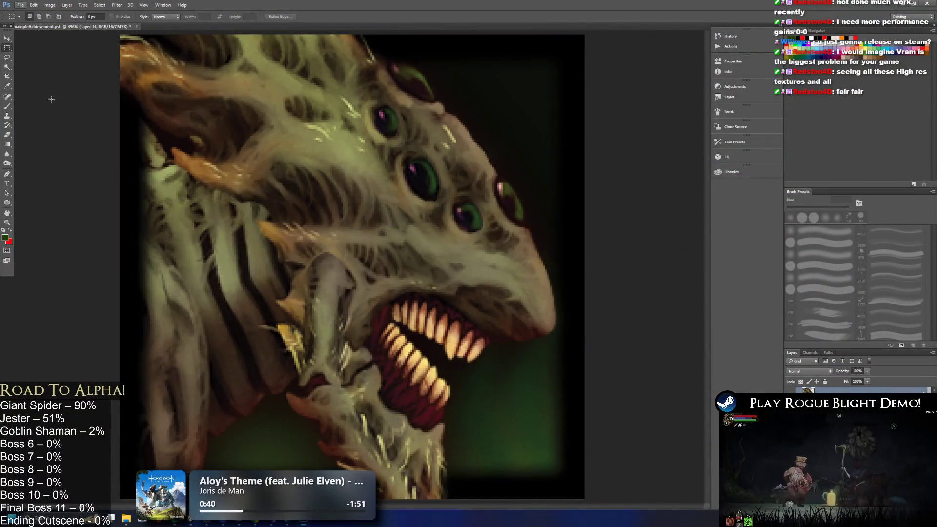
{"action": "left_click", "coordinate": [7, 57]}
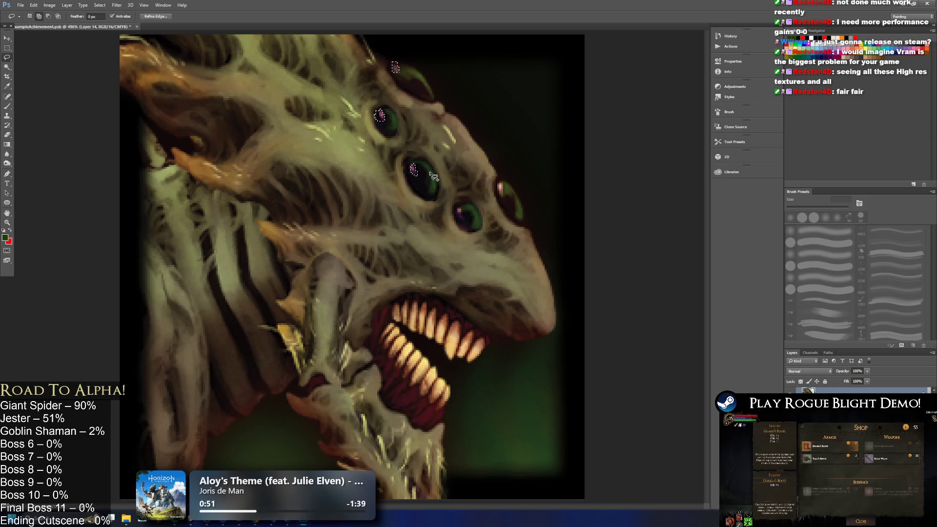
Lasso a selection around the eyes and trim it along the left eye's edge
{"action": "mouse_move", "coordinate": [460, 208]}
{"action": "left_mouse_down"}
{"action": "mouse_move", "coordinate": [465, 221]}
{"action": "mouse_move", "coordinate": [456, 213]}
{"action": "left_mouse_up"}
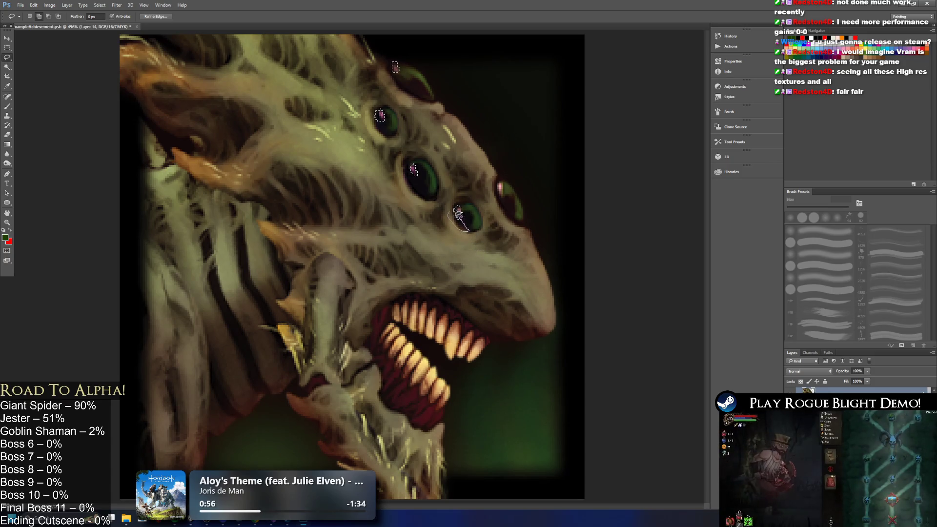
{"action": "key", "text": "ctrl+d"}
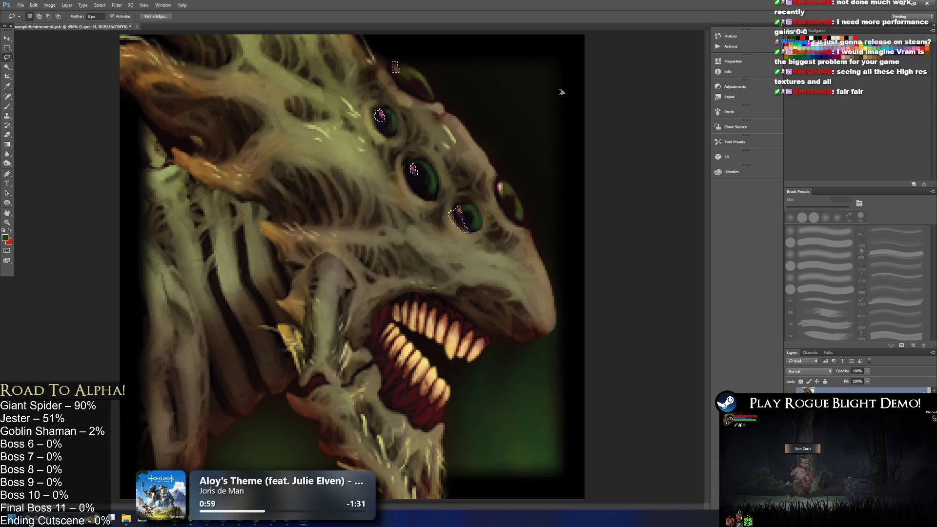
{"action": "key", "text": "ctrl+z"}
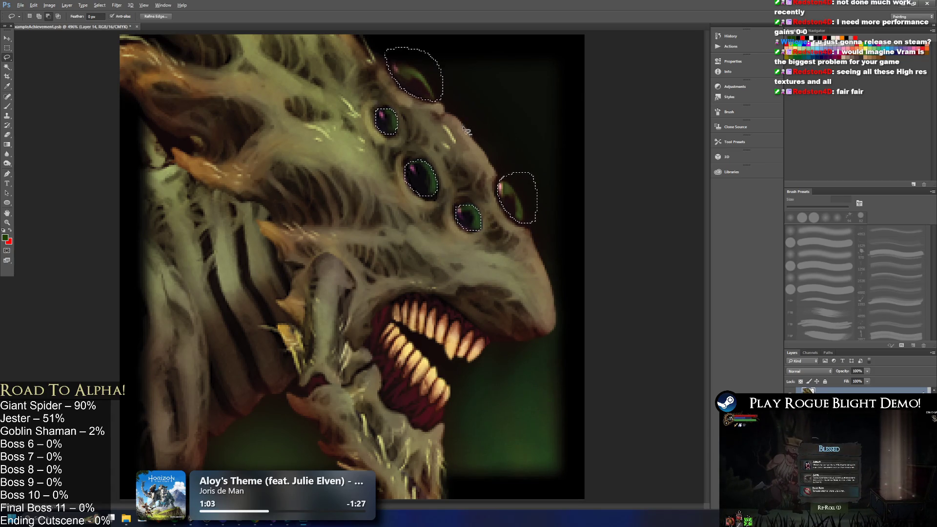
{"action": "scroll", "coordinate": [466, 128], "scroll_direction": "down", "scroll_amount": 1}
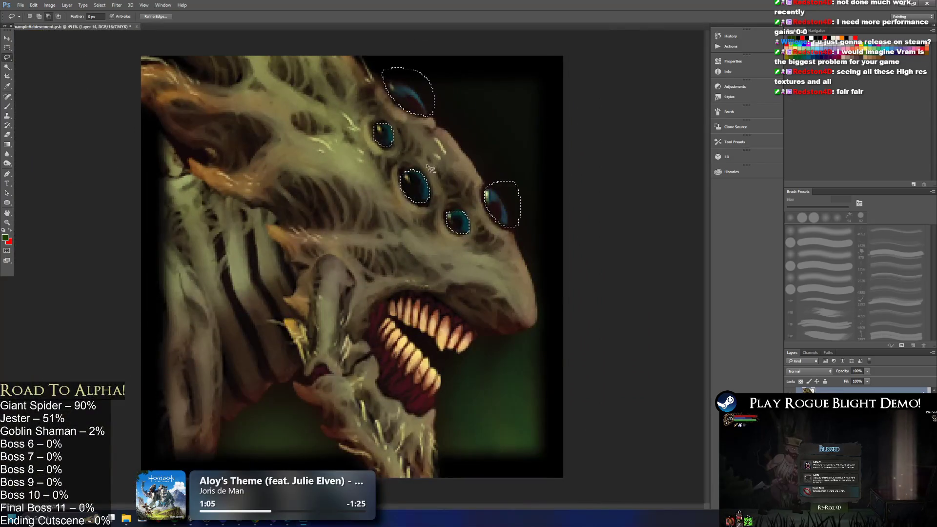
{"action": "scroll", "coordinate": [430, 166], "scroll_direction": "up", "scroll_amount": 5}
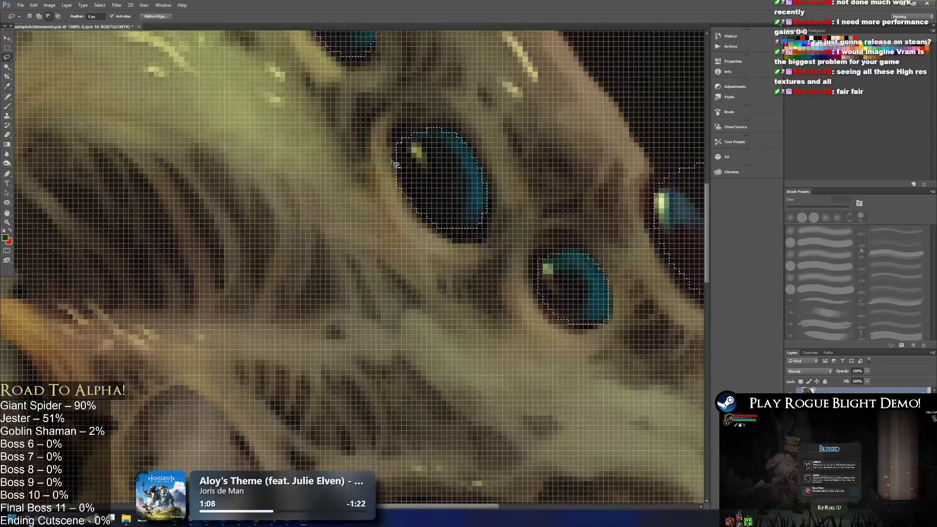
{"action": "left_click_drag", "start_coordinate": [425, 215], "coordinate": [398, 172]}
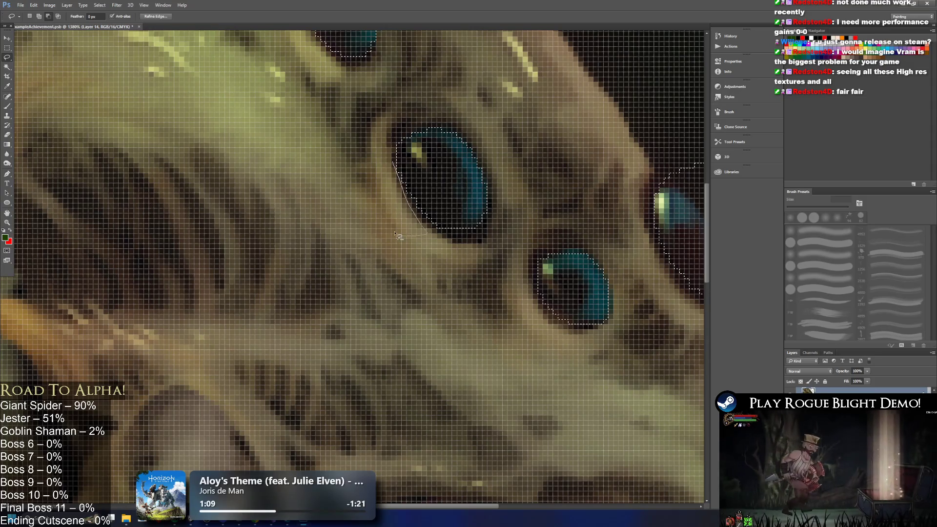
{"action": "left_click_drag", "start_coordinate": [400, 237], "coordinate": [399, 237]}
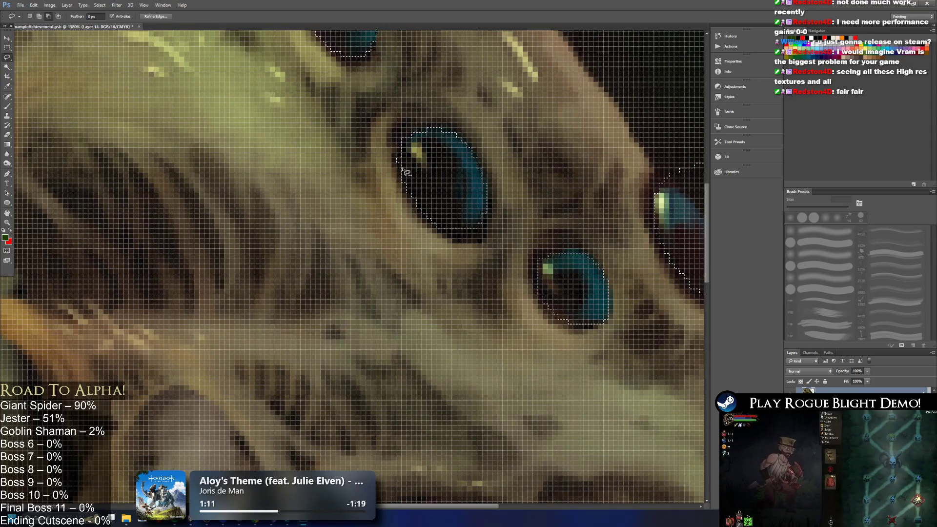
Refine the lasso outline along the right eye's lower edges for hue adjustment
{"action": "left_click_drag", "start_coordinate": [537, 287], "coordinate": [581, 323]}
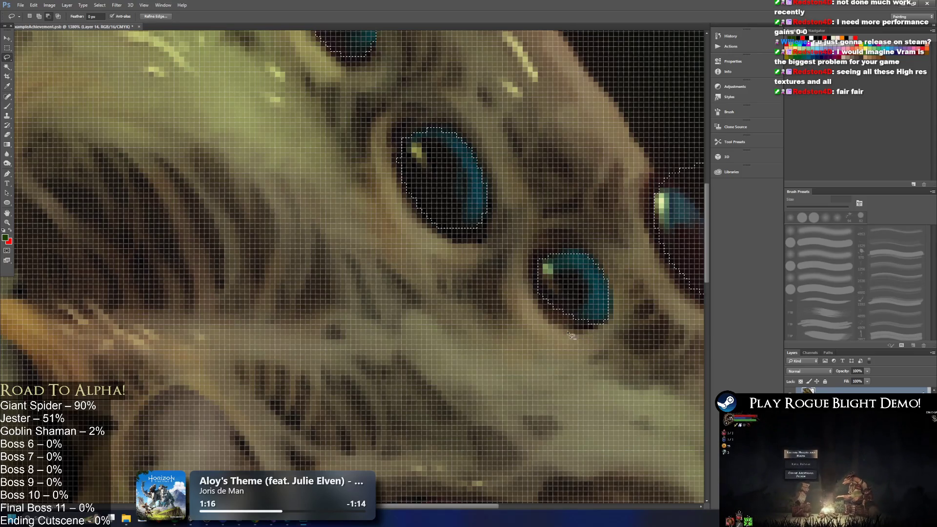
{"action": "scroll", "coordinate": [559, 335], "scroll_direction": "down", "scroll_amount": 6}
{"action": "scroll", "coordinate": [575, 209], "scroll_direction": "up", "scroll_amount": 5}
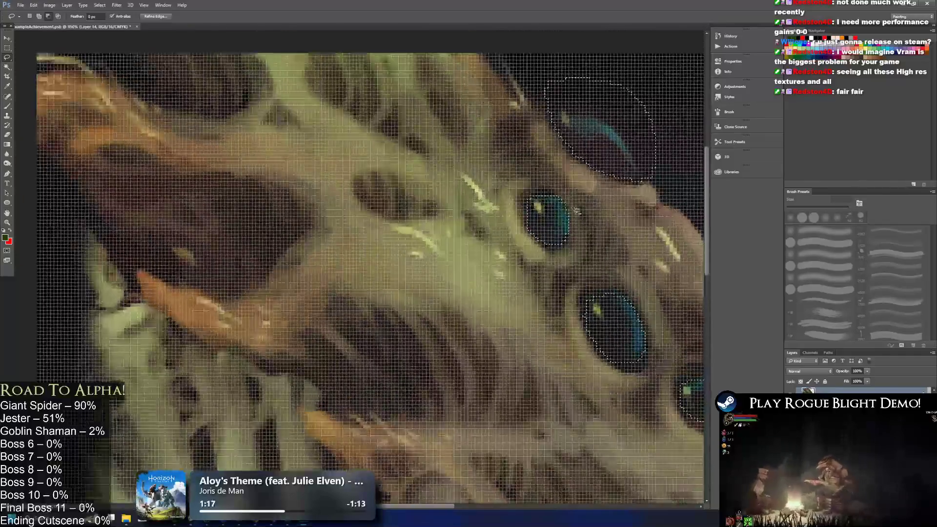
{"action": "scroll", "coordinate": [575, 209], "scroll_direction": "up", "scroll_amount": 4}
{"action": "left_click_drag", "start_coordinate": [533, 249], "coordinate": [515, 234]}
{"action": "left_click_drag", "start_coordinate": [502, 283], "coordinate": [502, 283]}
{"action": "scroll", "coordinate": [603, 187], "scroll_direction": "down", "scroll_amount": 3}
{"action": "scroll", "coordinate": [602, 184], "scroll_direction": "down", "scroll_amount": 6}
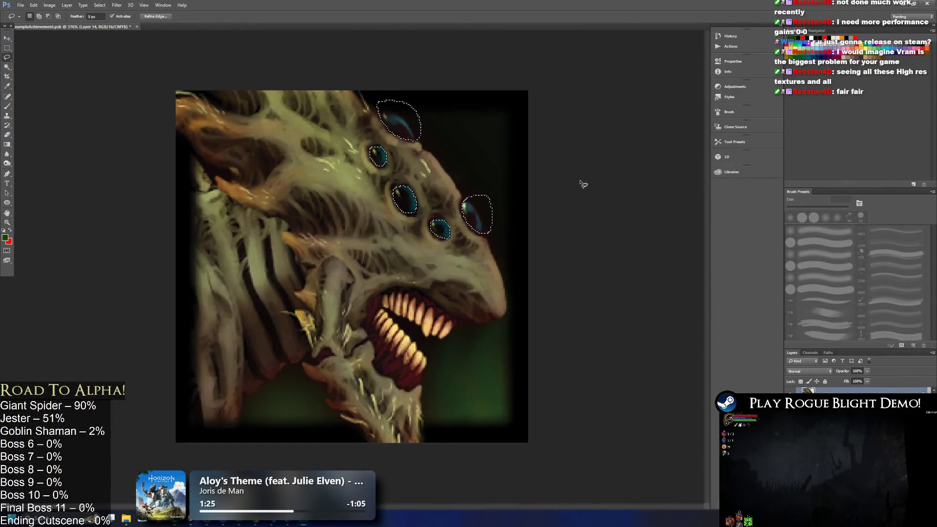
{"action": "key", "text": "ctrl+u"}
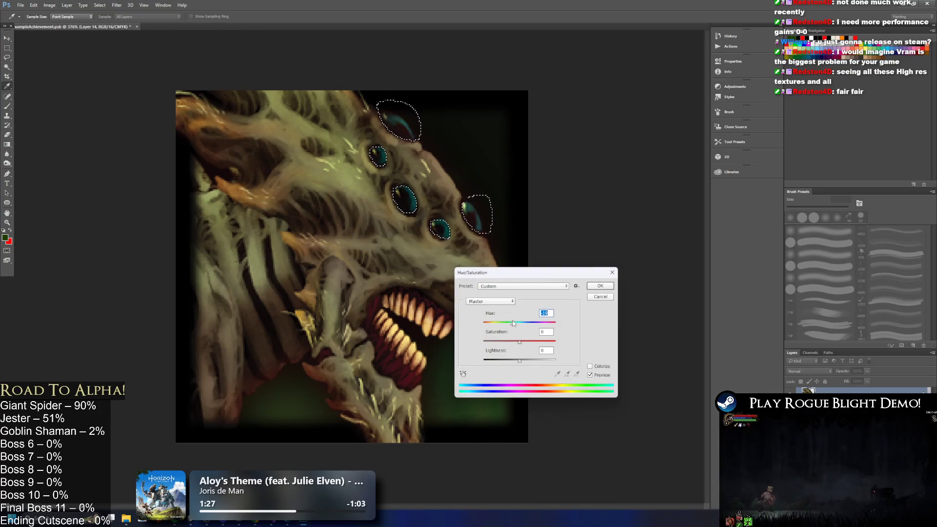
Set the eyes' hue to 0, apply it, and clear the selection
{"action": "mouse_move", "coordinate": [504, 318]}
{"action": "left_mouse_down"}
{"action": "mouse_move", "coordinate": [488, 316]}
{"action": "mouse_move", "coordinate": [523, 344]}
{"action": "mouse_move", "coordinate": [499, 344]}
{"action": "mouse_move", "coordinate": [508, 324]}
{"action": "left_mouse_up"}
{"action": "type", "text": "0"}
{"action": "left_click", "coordinate": [600, 286]}
{"action": "key", "text": "l"}
{"action": "key", "text": "ctrl+d"}
{"action": "key", "text": "ctrl+minus"}
{"action": "key", "text": "ctrl+minus"}
{"action": "key", "text": "ctrl+minus"}
Zoom out to review the whole icon, then bring up the Image > Adjustments list
{"action": "scroll", "coordinate": [434, 179], "scroll_direction": "up", "scroll_amount": 2}
{"action": "scroll", "coordinate": [432, 181], "scroll_direction": "down", "scroll_amount": 4}
{"action": "scroll", "coordinate": [429, 197], "scroll_direction": "up", "scroll_amount": 3}
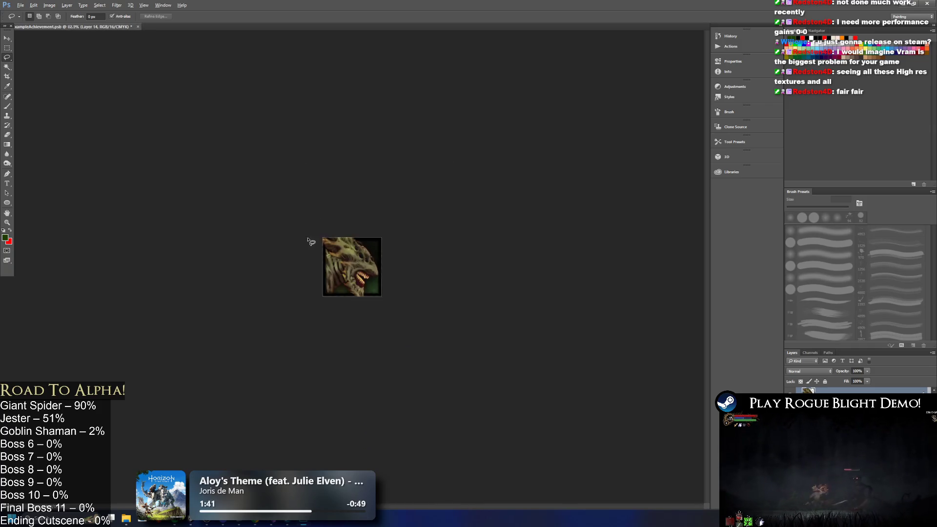
{"action": "scroll", "coordinate": [407, 217], "scroll_direction": "down", "scroll_amount": 1}
{"action": "scroll", "coordinate": [400, 214], "scroll_direction": "up", "scroll_amount": 3}
{"action": "scroll", "coordinate": [398, 214], "scroll_direction": "down", "scroll_amount": 1}
{"action": "scroll", "coordinate": [390, 244], "scroll_direction": "up", "scroll_amount": 2}
{"action": "key", "text": "ctrl+u"}
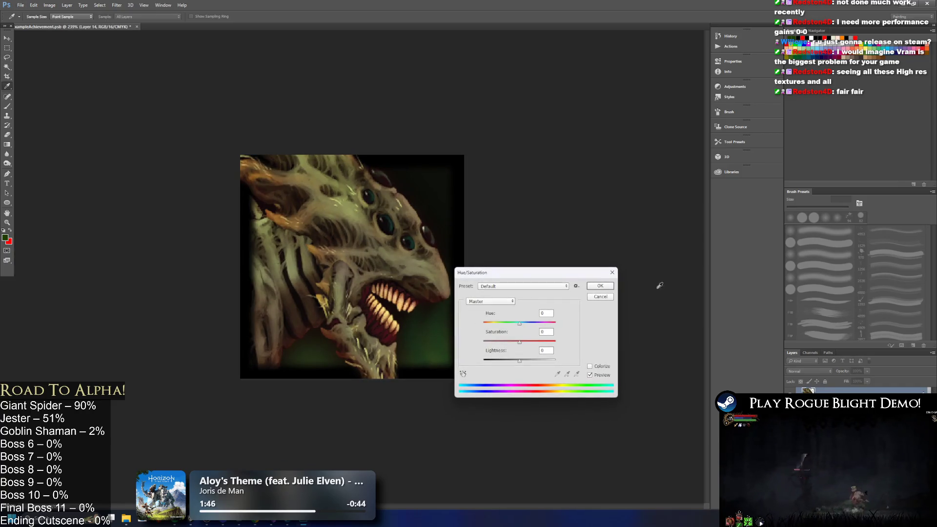
{"action": "left_click", "coordinate": [606, 275]}
{"action": "left_click", "coordinate": [50, 5]}
{"action": "mouse_move", "coordinate": [73, 23]}
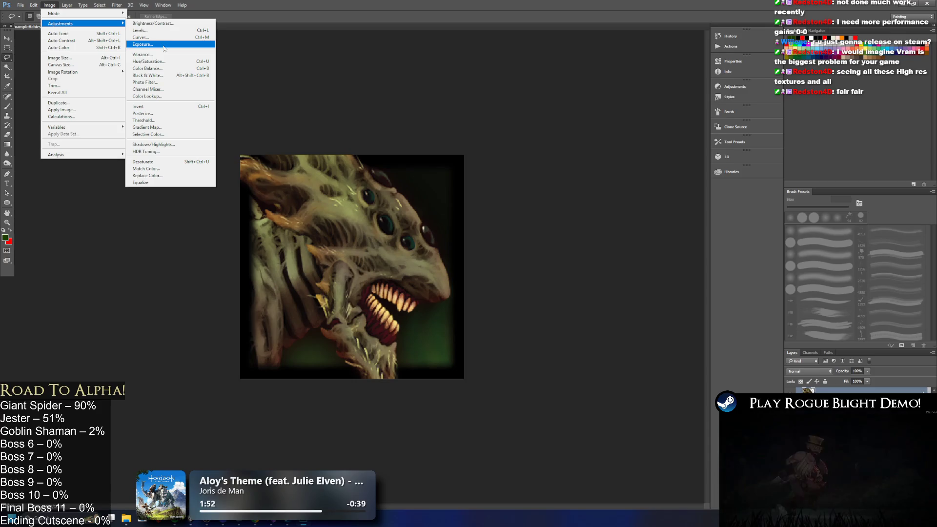
Apply an Exposure offset of -0.005 to the icon and save the file
{"action": "left_click", "coordinate": [164, 48]}
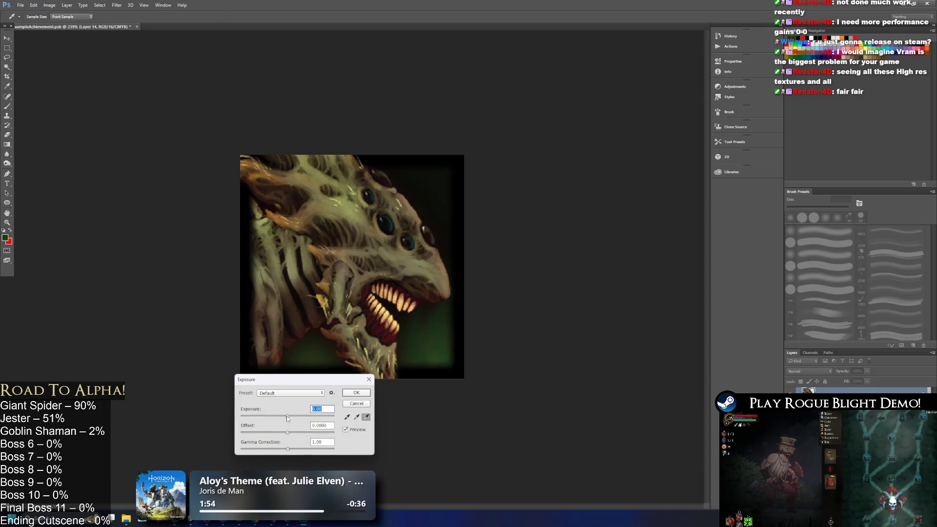
{"action": "left_click_drag", "start_coordinate": [286, 432], "coordinate": [290, 432]}
{"action": "type", "text": "-0"}
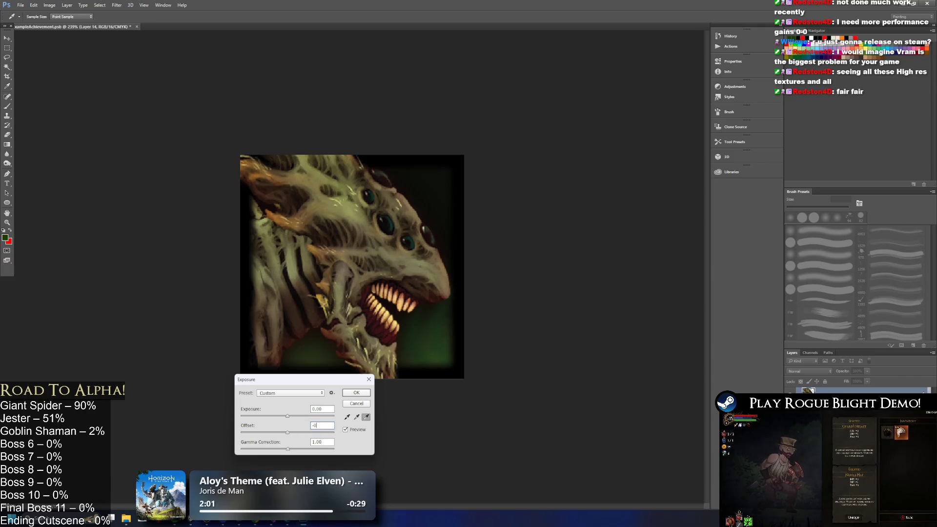
{"action": "type", "text": ".005"}
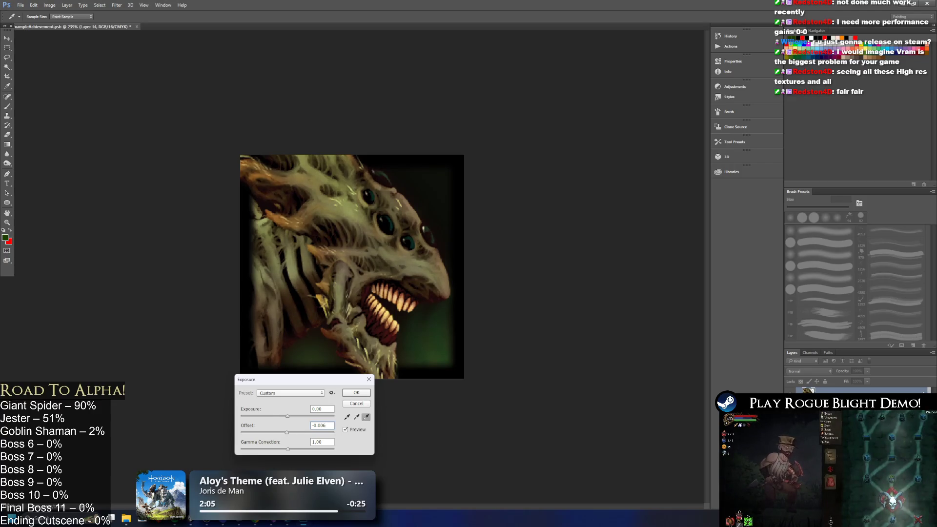
{"action": "key", "text": "Return"}
{"action": "key", "text": "l"}
{"action": "scroll", "coordinate": [418, 253], "scroll_direction": "down", "scroll_amount": 5}
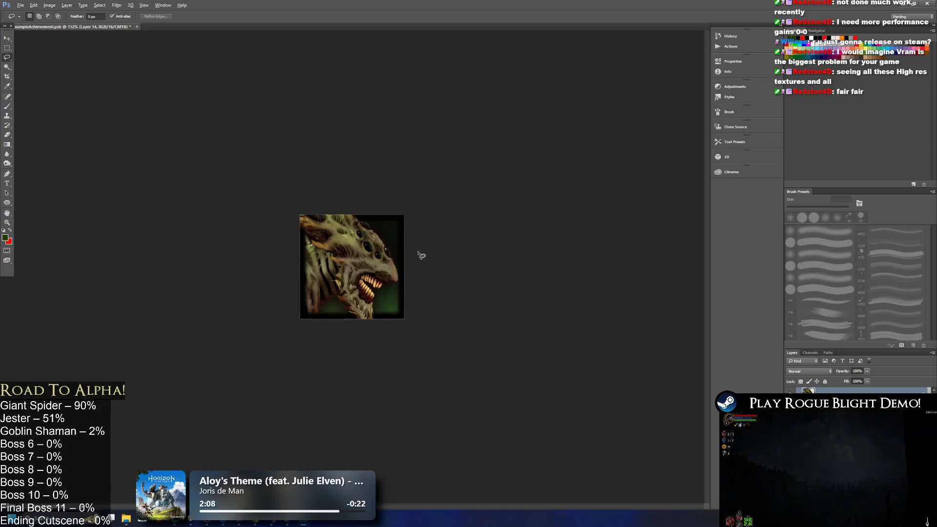
{"action": "key", "text": "ctrl+s"}
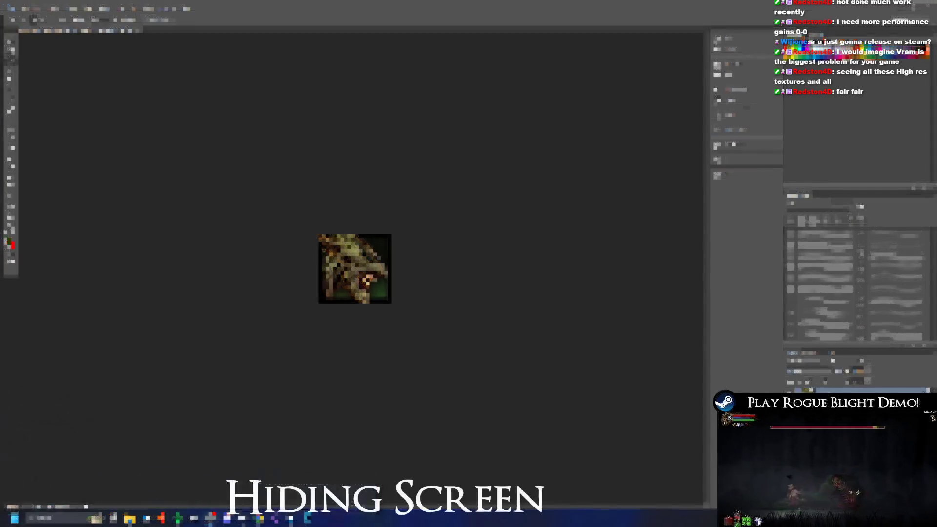
{"action": "key", "text": "alt+f"}
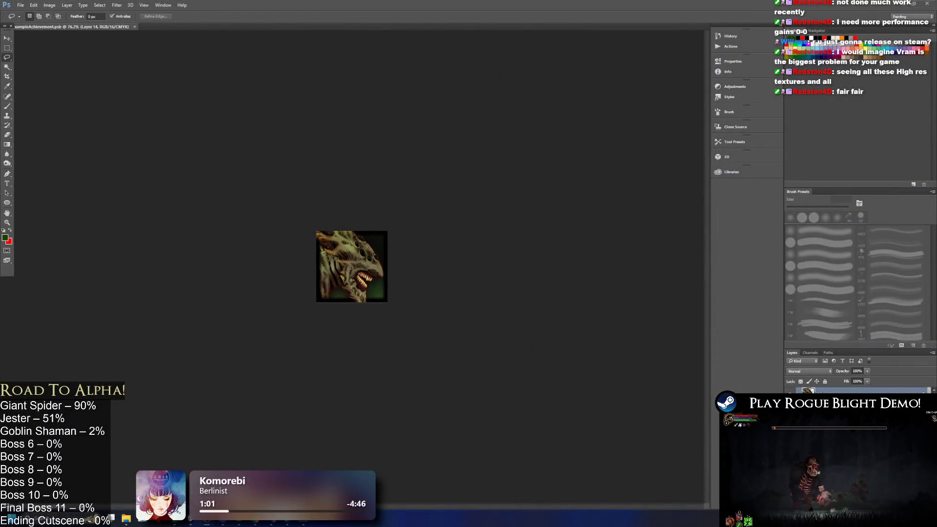
Paste the Inner Glow layer style and desaturate the icon to greyscale (Saturation -100)
{"action": "right_click", "coordinate": [899, 259]}
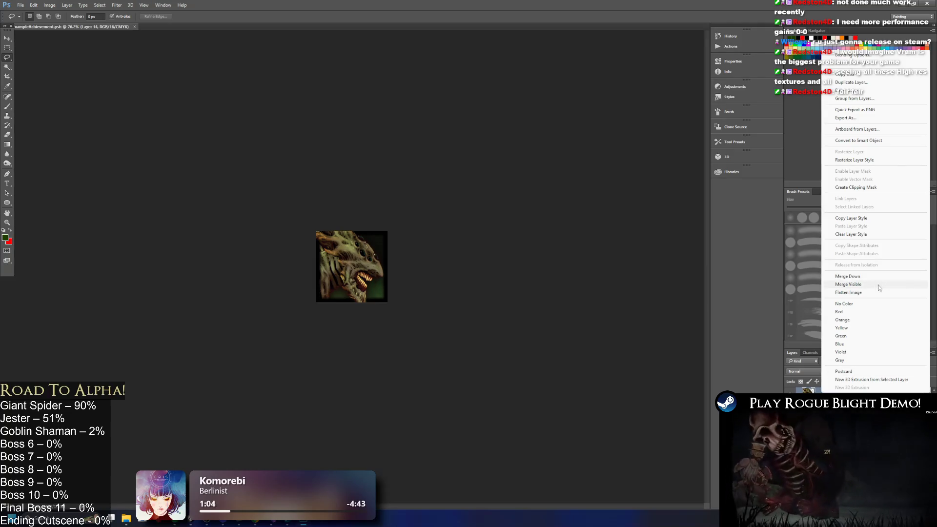
{"action": "left_click", "coordinate": [876, 286]}
{"action": "key", "text": "ctrl+u"}
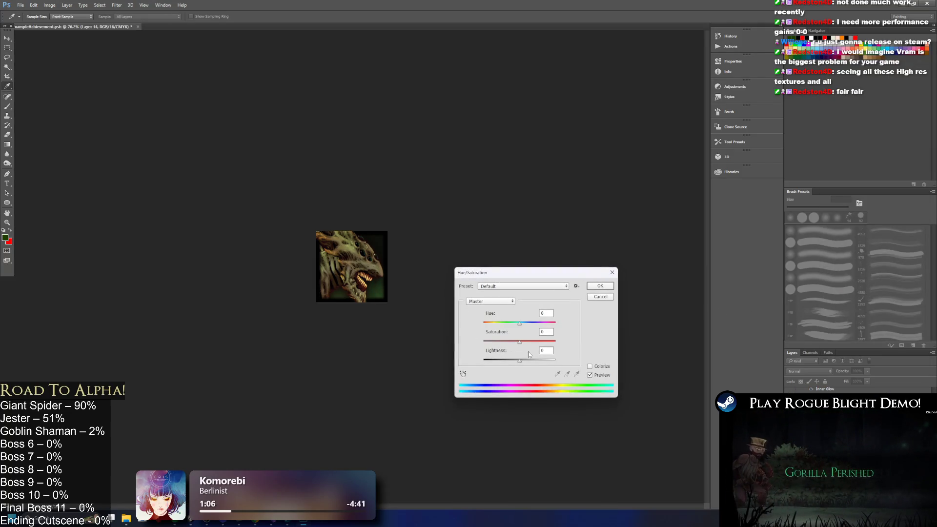
{"action": "left_click_drag", "start_coordinate": [519, 341], "coordinate": [444, 324]}
{"action": "left_click", "coordinate": [610, 286]}
{"action": "key", "text": "l"}
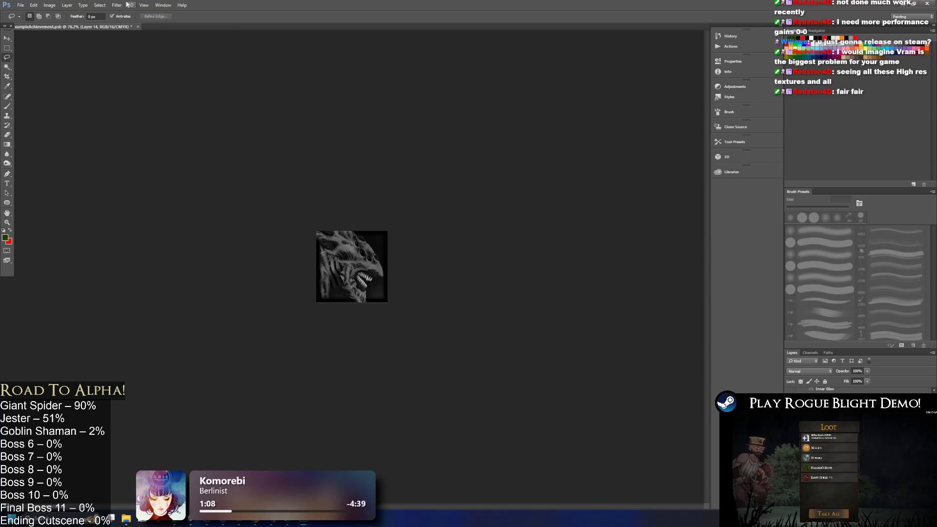
Quick Export the greyscale icon as a PNG into the WithBorders folder
{"action": "left_click", "coordinate": [20, 5]}
{"action": "mouse_move", "coordinate": [74, 108]}
{"action": "left_click", "coordinate": [151, 109]}
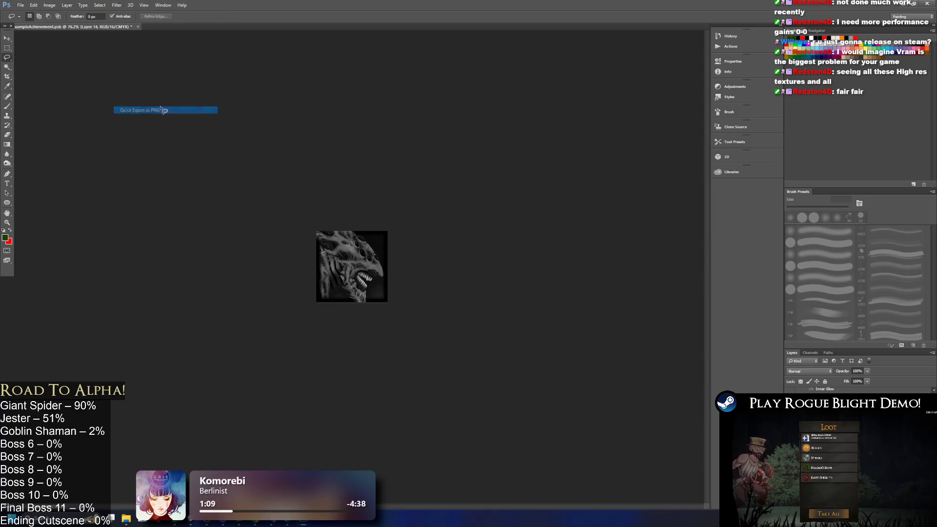
{"action": "scroll", "coordinate": [331, 243], "scroll_direction": "down", "scroll_amount": 10}
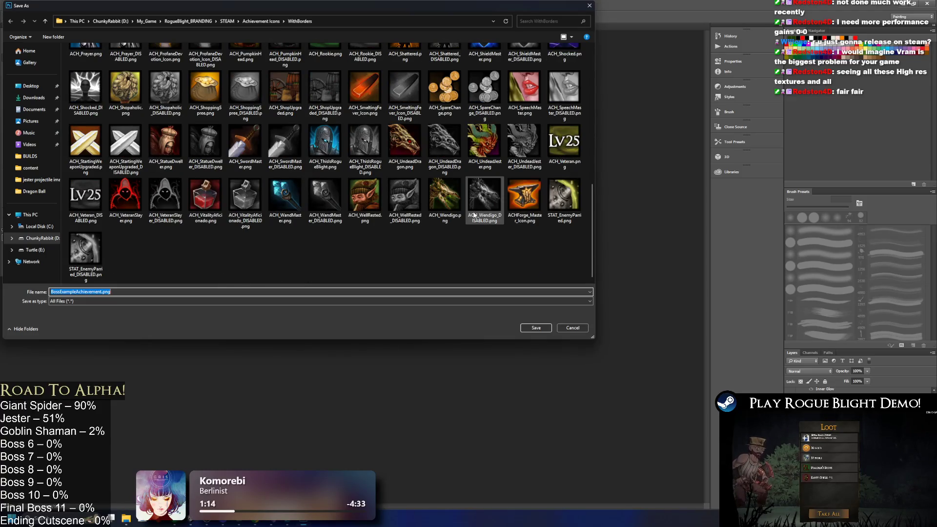
{"action": "scroll", "coordinate": [450, 244], "scroll_direction": "up", "scroll_amount": 10}
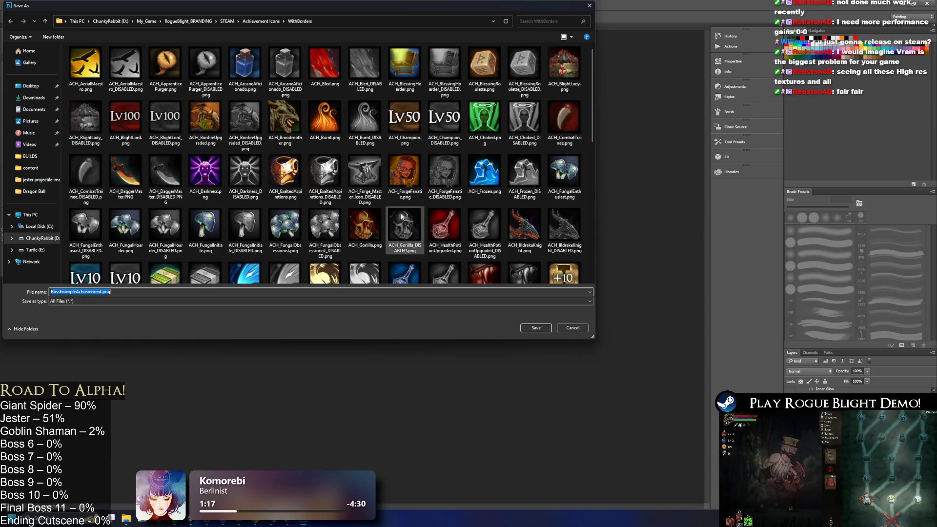
{"action": "scroll", "coordinate": [361, 193], "scroll_direction": "down", "scroll_amount": 3}
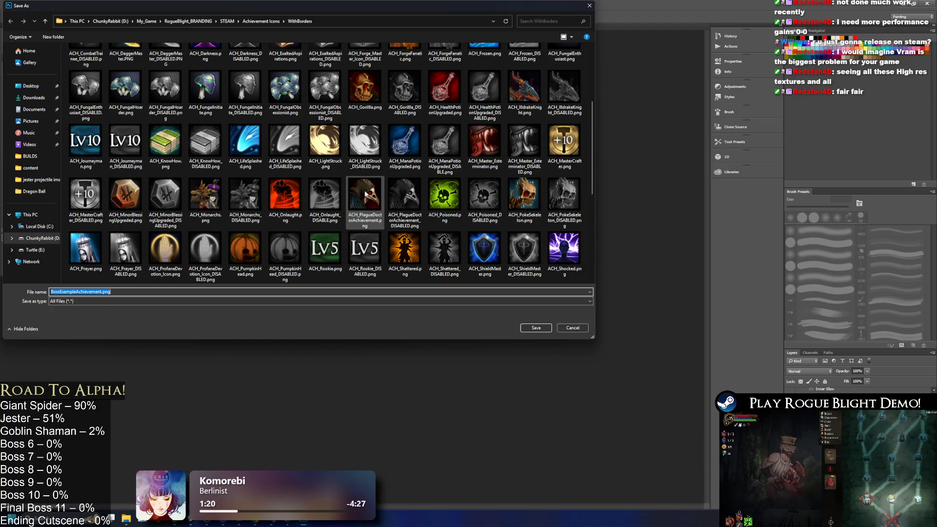
{"action": "scroll", "coordinate": [368, 197], "scroll_direction": "up", "scroll_amount": 3}
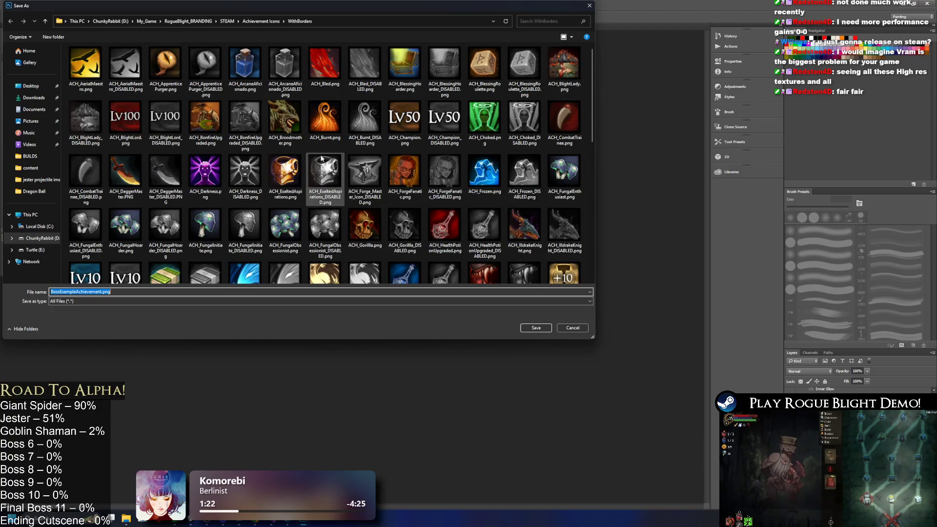
{"action": "left_click", "coordinate": [285, 119]}
{"action": "double_click", "coordinate": [86, 292]}
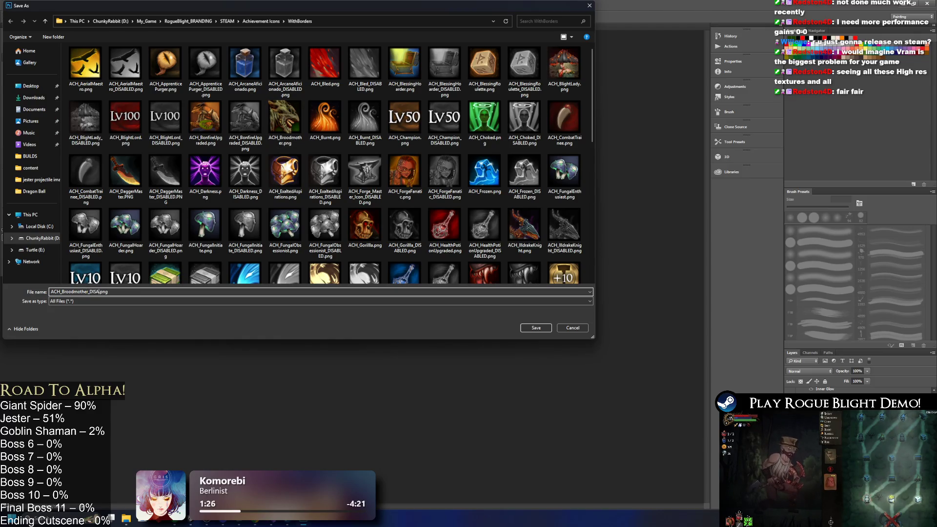
{"action": "key", "text": "Return"}
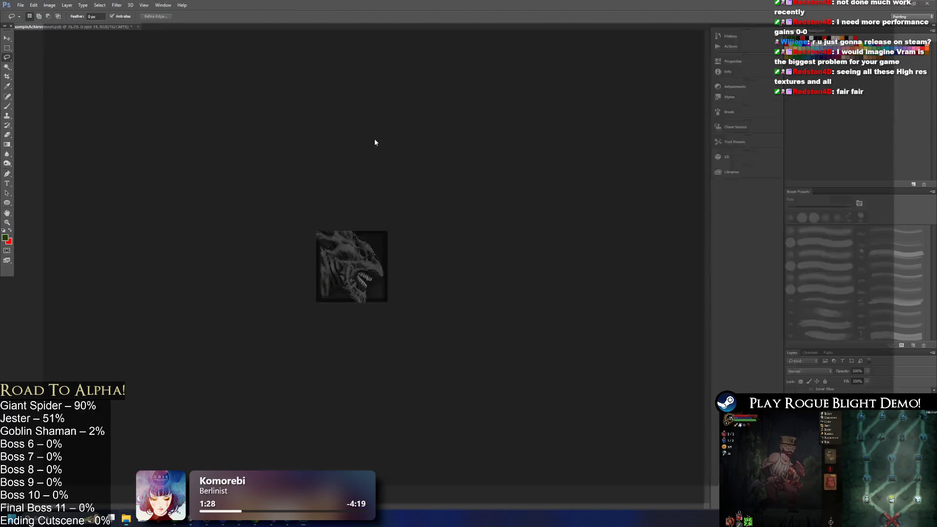
{"action": "key", "text": "super+e"}
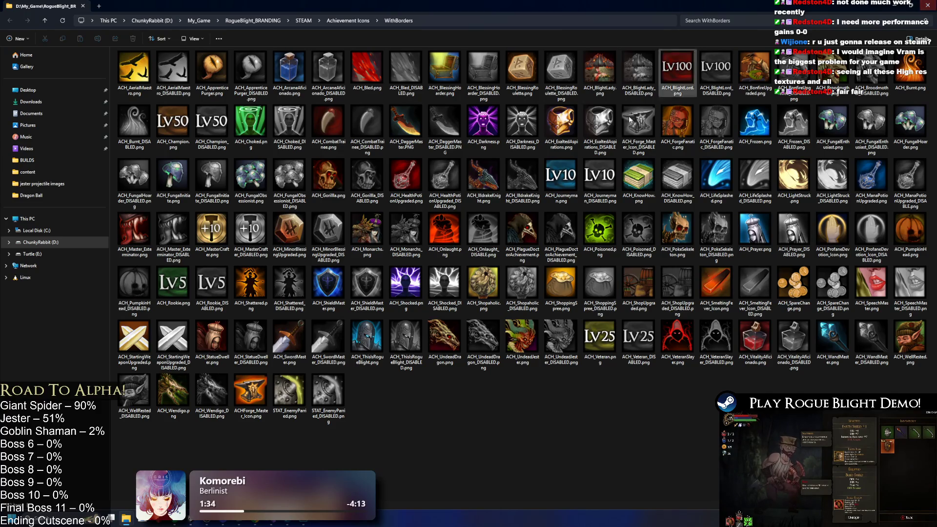
Preview the IlldrakeKnight icon in the WithBorders folder, then close File Explorer
{"action": "left_click", "coordinate": [471, 166]}
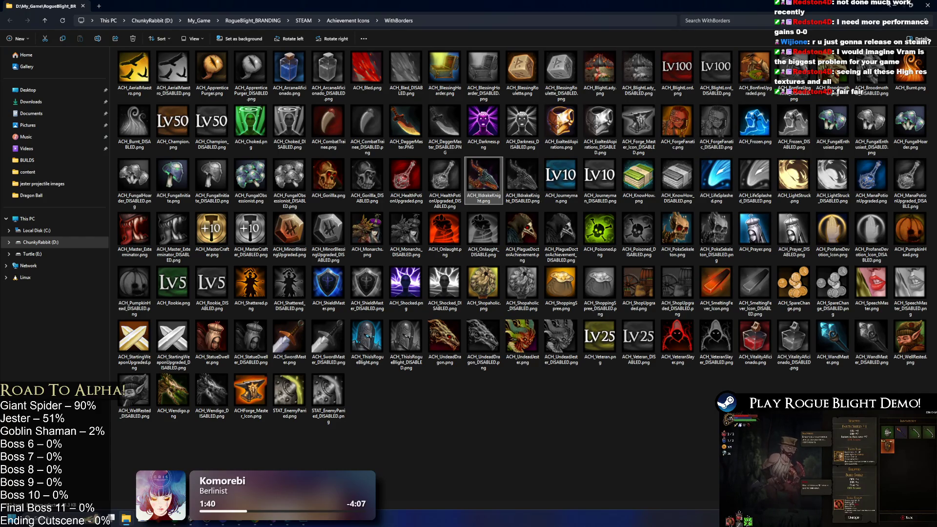
{"action": "left_click", "coordinate": [927, 5]}
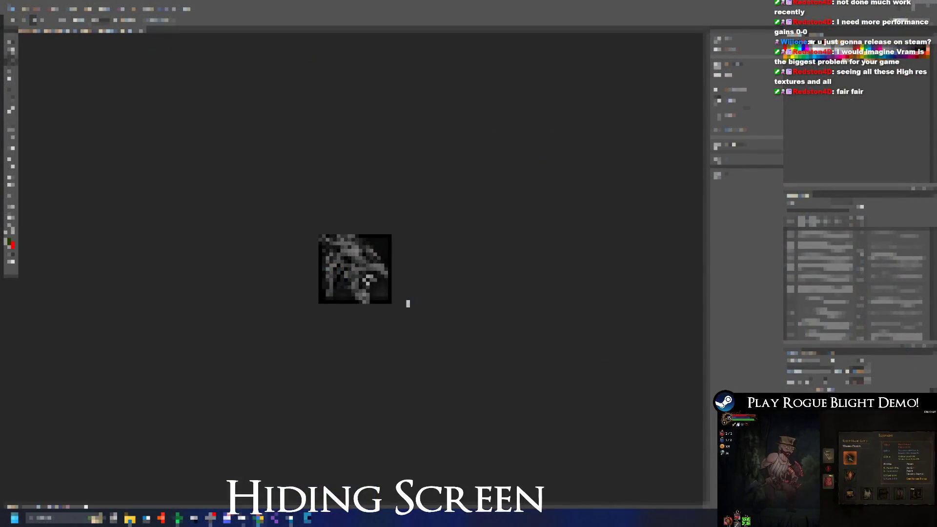
Go to the game's Achievements page on Steamworks in Chrome
{"action": "key", "text": "alt+Tab"}
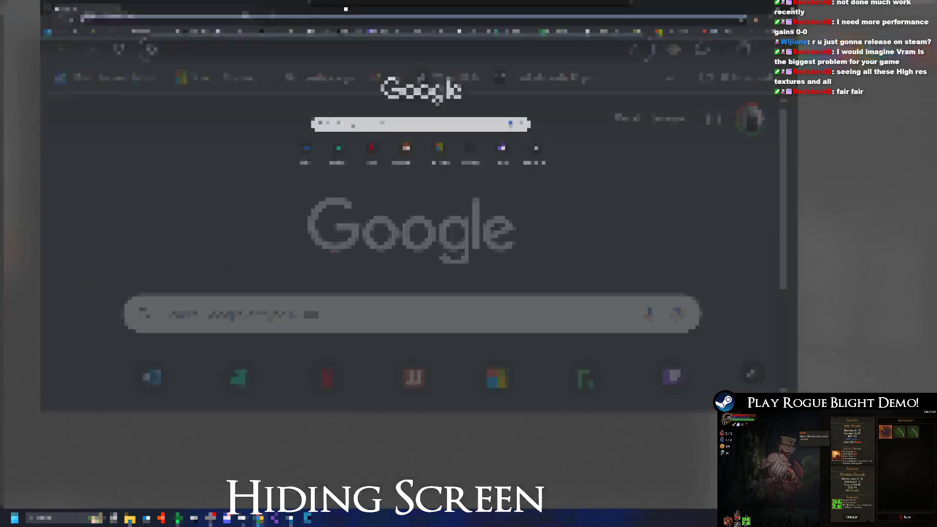
{"action": "left_click", "coordinate": [341, 40]}
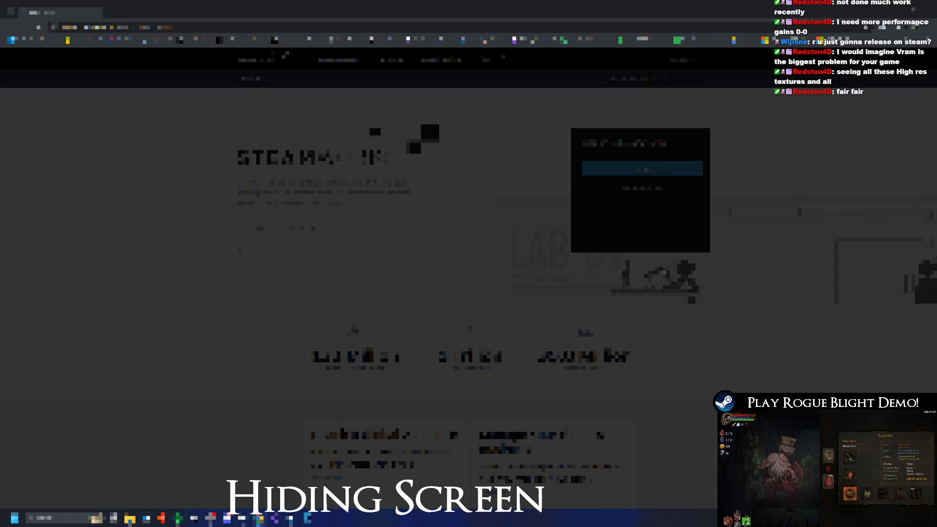
{"action": "scroll", "coordinate": [412, 133], "scroll_direction": "down", "scroll_amount": 4}
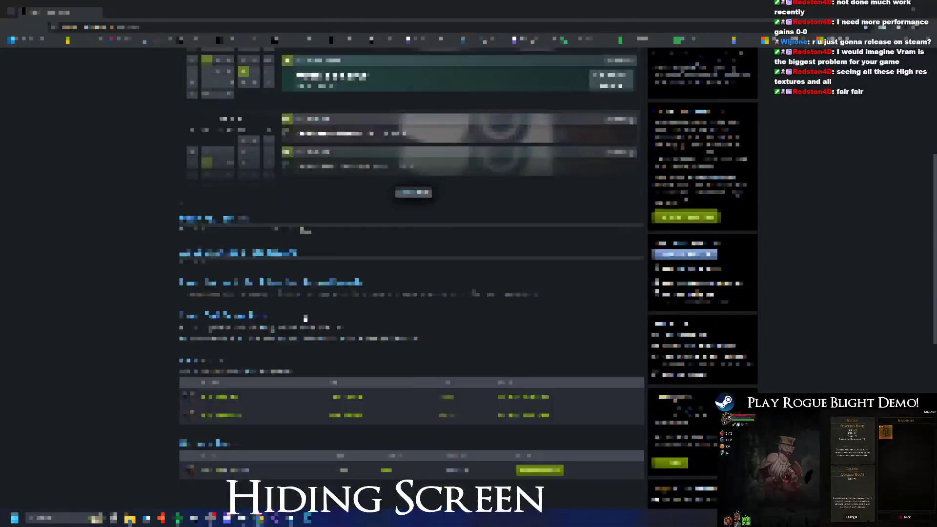
{"action": "scroll", "coordinate": [261, 405], "scroll_direction": "down", "scroll_amount": 3}
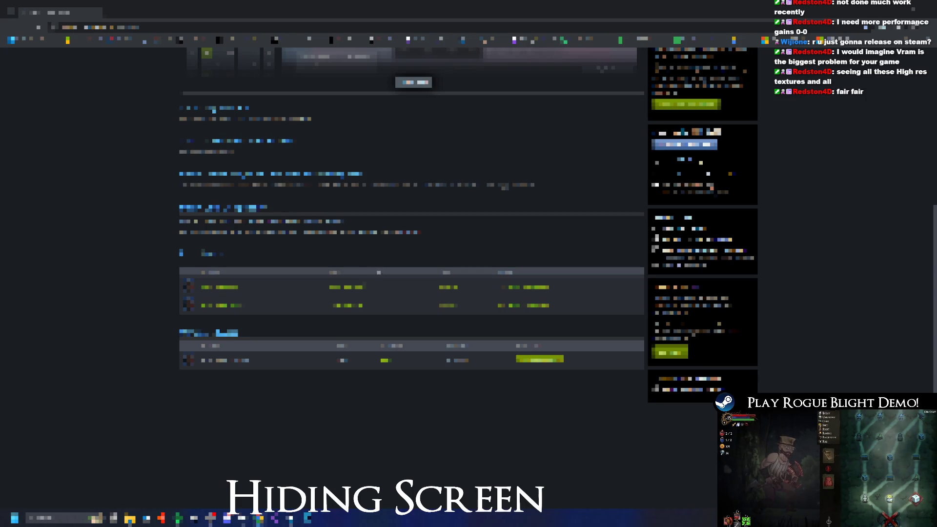
{"action": "left_click", "coordinate": [414, 82]}
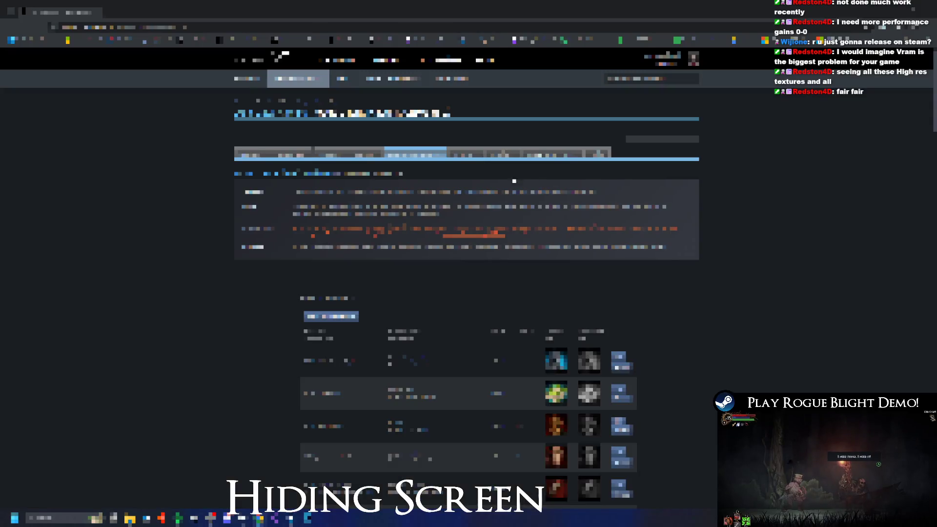
Add a new achievement row at the bottom of the achievements table
{"action": "scroll", "coordinate": [729, 130], "scroll_direction": "down", "scroll_amount": 10}
{"action": "scroll", "coordinate": [756, 189], "scroll_direction": "down", "scroll_amount": 15}
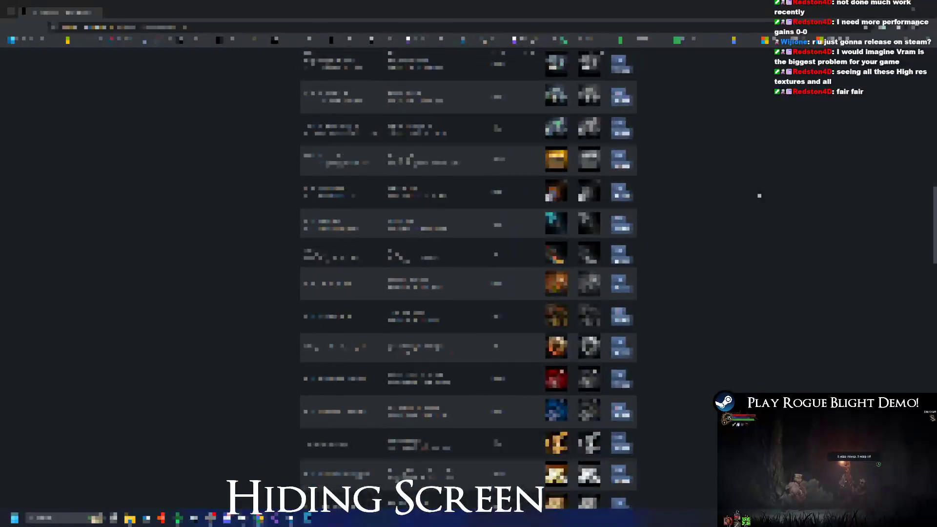
{"action": "scroll", "coordinate": [769, 356], "scroll_direction": "down", "scroll_amount": 5}
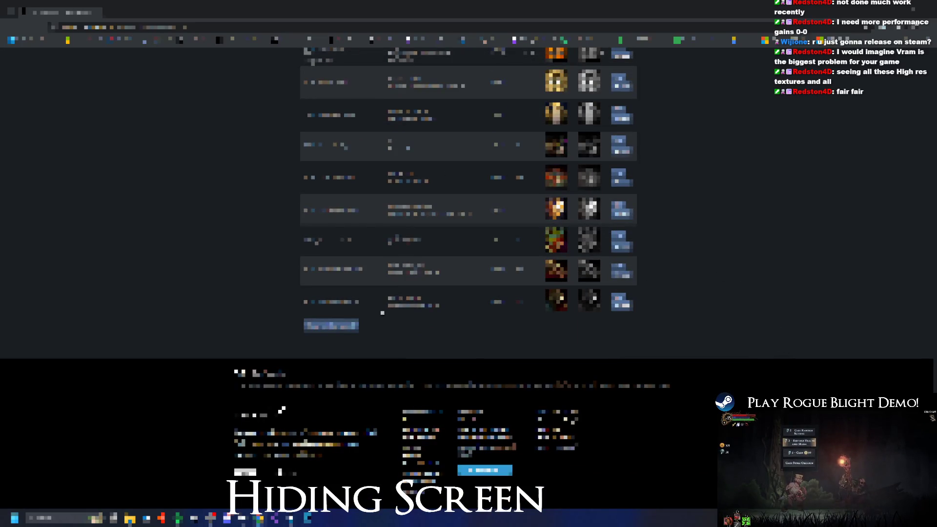
{"action": "left_click_drag", "start_coordinate": [373, 243], "coordinate": [296, 250]}
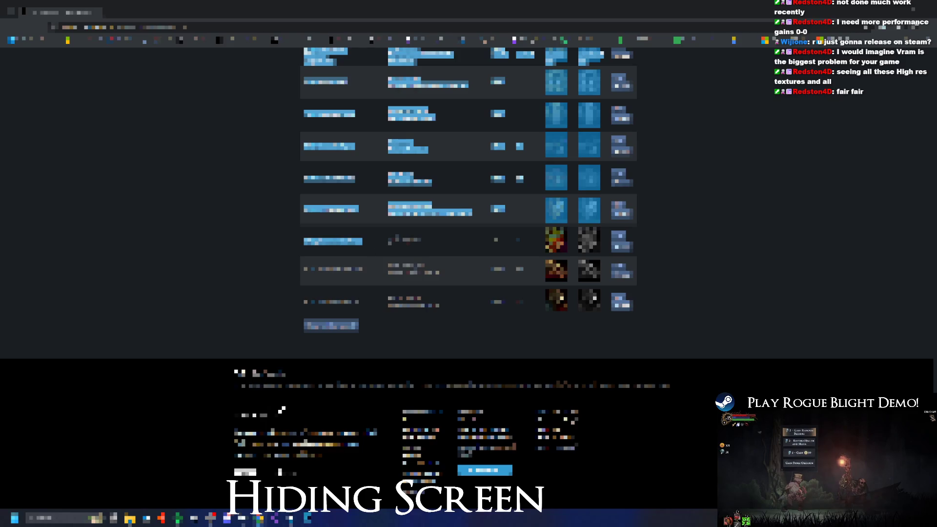
{"action": "left_click", "coordinate": [295, 249]}
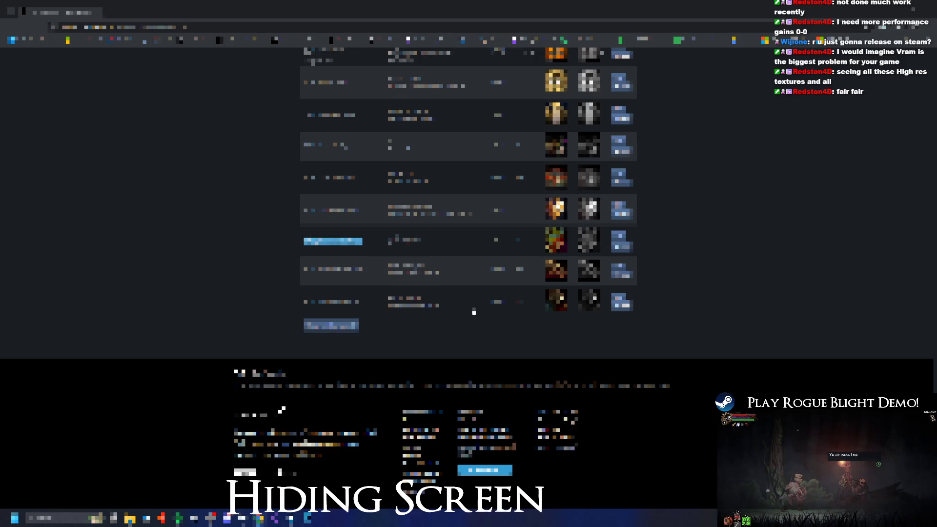
{"action": "left_click_drag", "start_coordinate": [258, 326], "coordinate": [155, 319]}
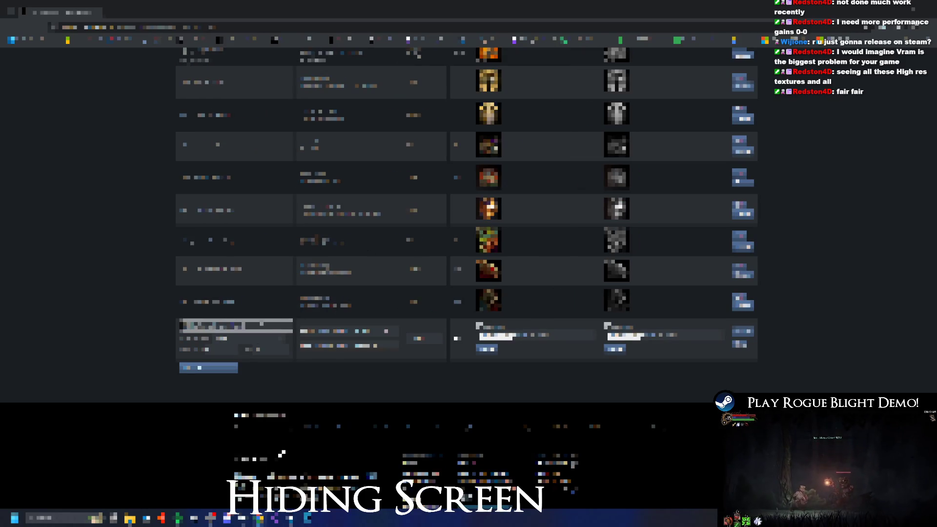
Fill in the new achievement's pasted name and description, then save the row
{"action": "key", "text": "ctrl+v"}
{"action": "type", "text": "1"}
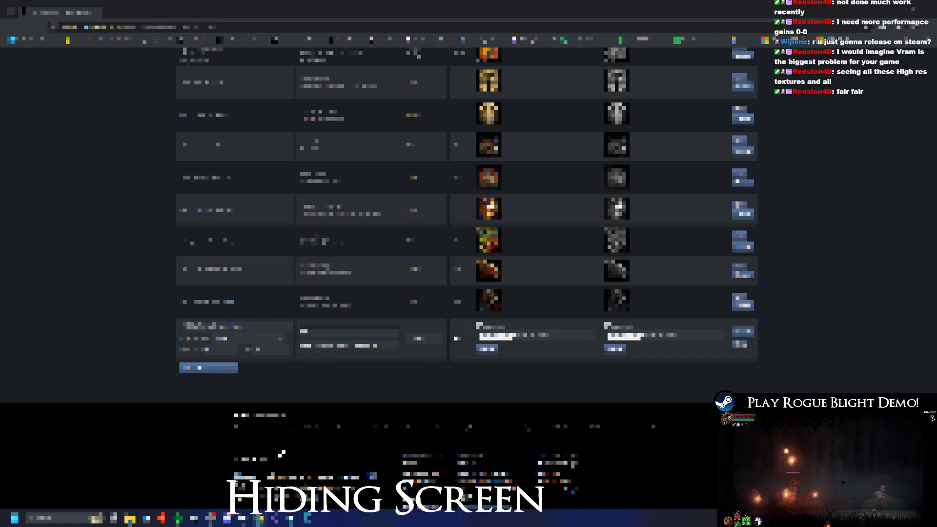
{"action": "left_click", "coordinate": [349, 345]}
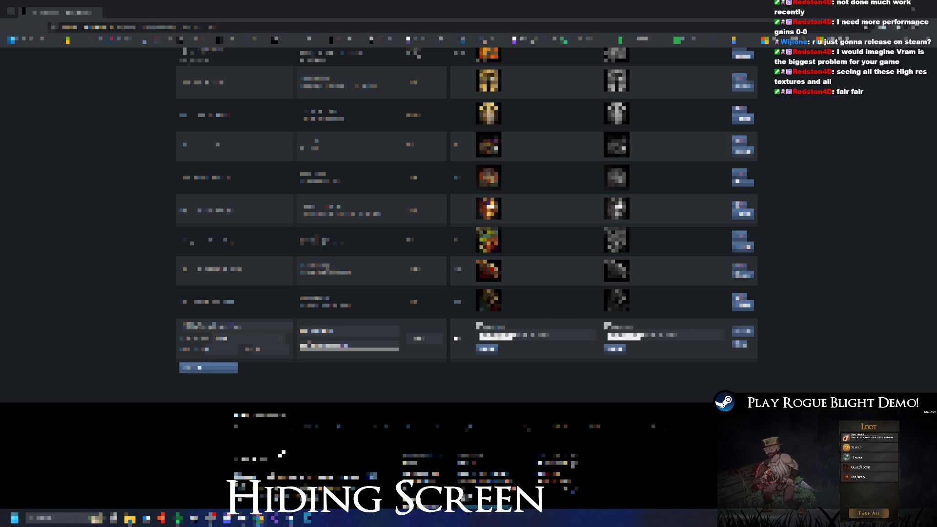
{"action": "left_click", "coordinate": [752, 350]}
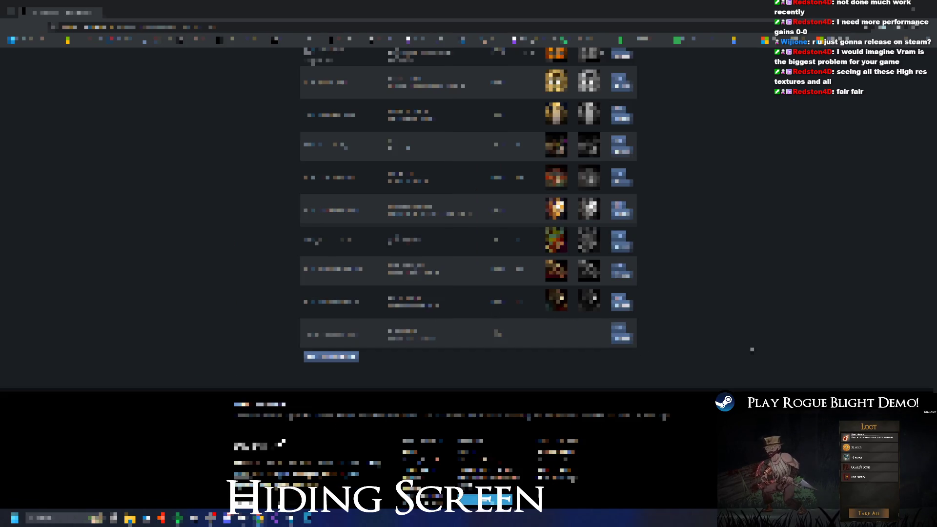
{"action": "left_click", "coordinate": [620, 333]}
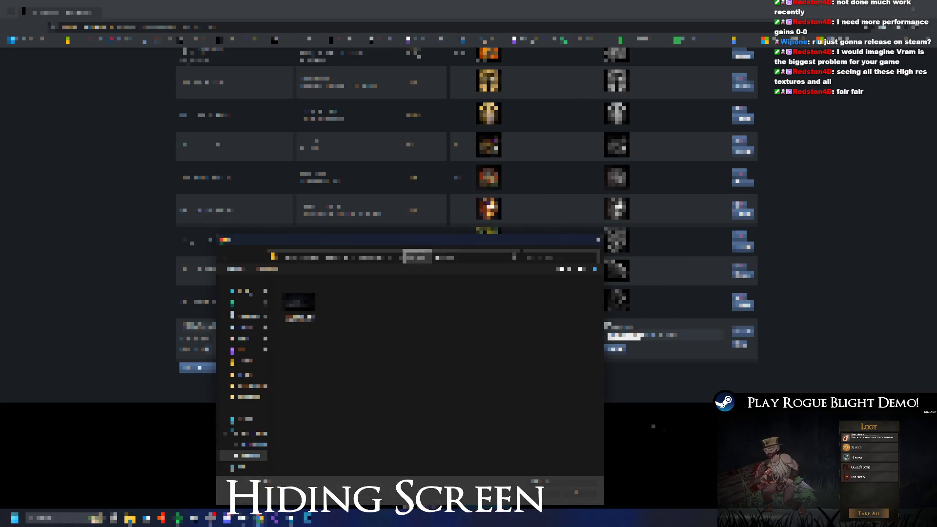
In the icon file dialog, move between storage locations to find the game project's drive
{"action": "left_click", "coordinate": [419, 254]}
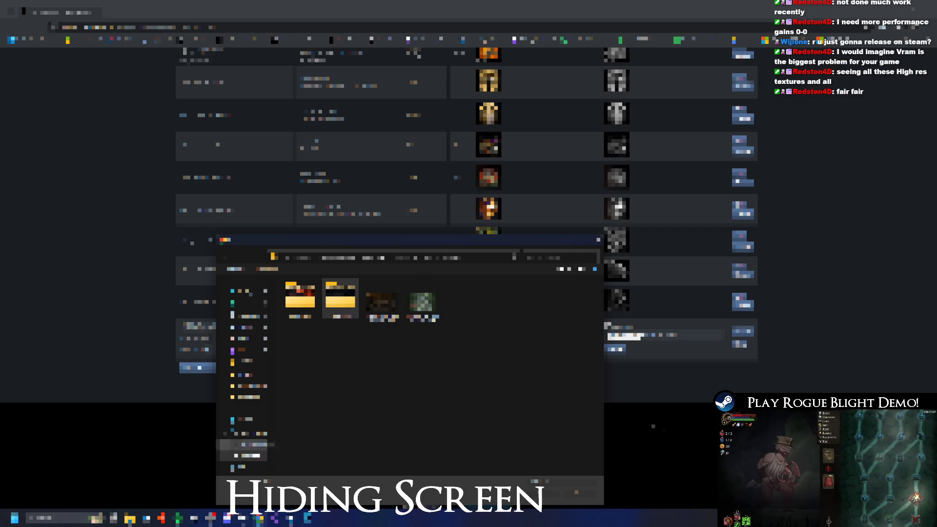
{"action": "left_click", "coordinate": [252, 444]}
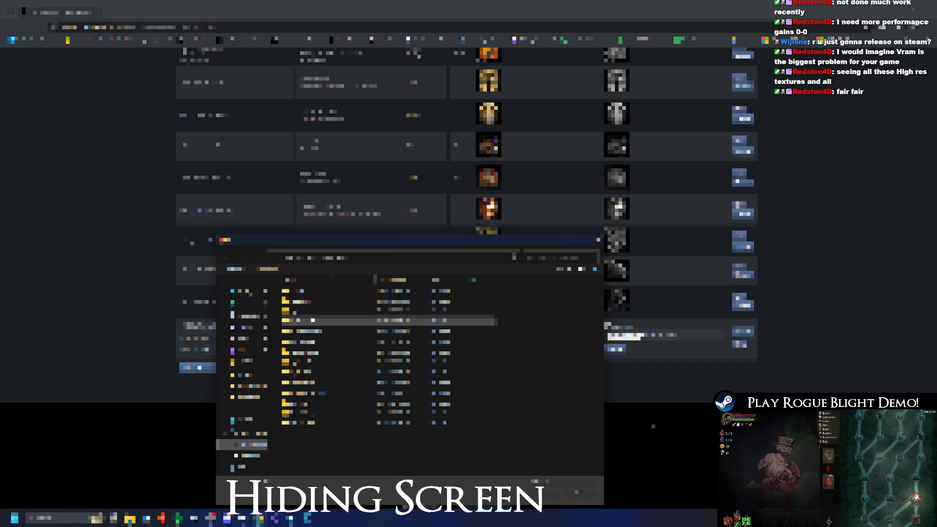
{"action": "left_click", "coordinate": [250, 455]}
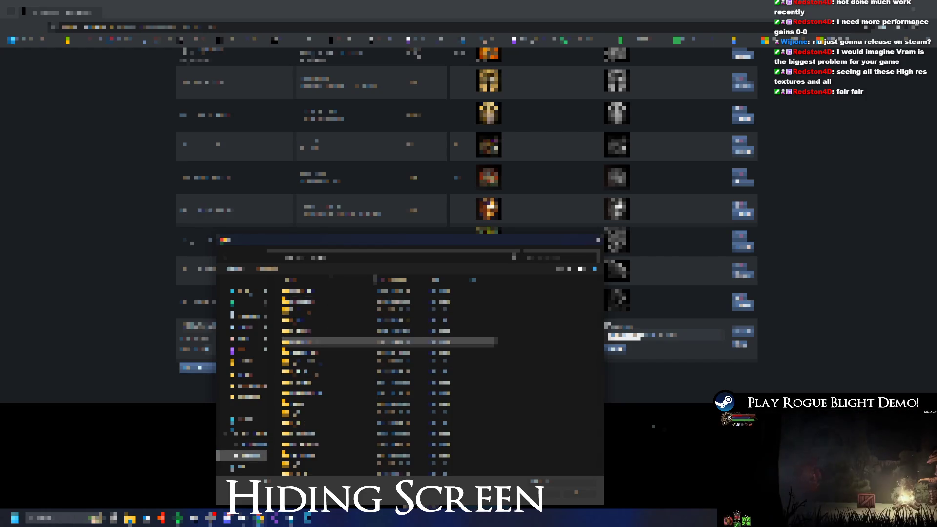
{"action": "scroll", "coordinate": [331, 366], "scroll_direction": "down", "scroll_amount": 3}
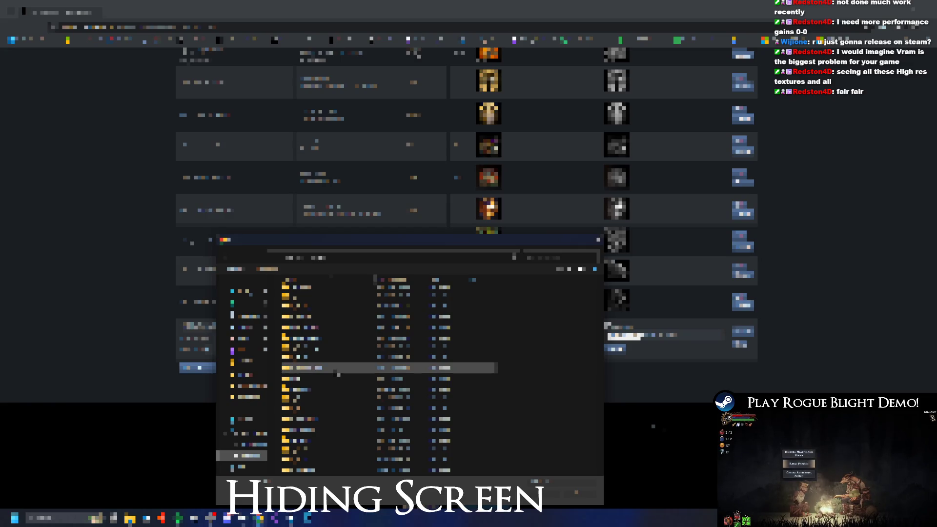
{"action": "scroll", "coordinate": [332, 368], "scroll_direction": "down", "scroll_amount": 2}
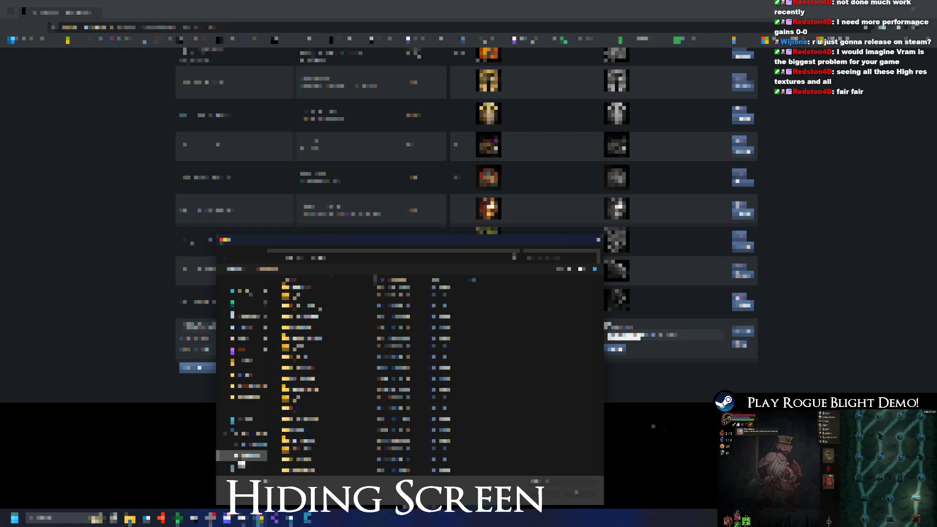
{"action": "left_click", "coordinate": [259, 445]}
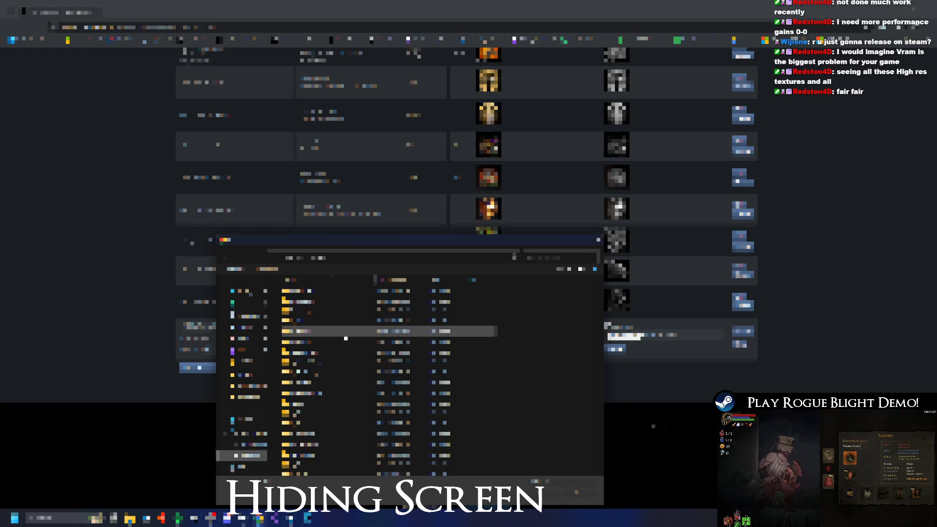
{"action": "scroll", "coordinate": [338, 392], "scroll_direction": "down", "scroll_amount": 3}
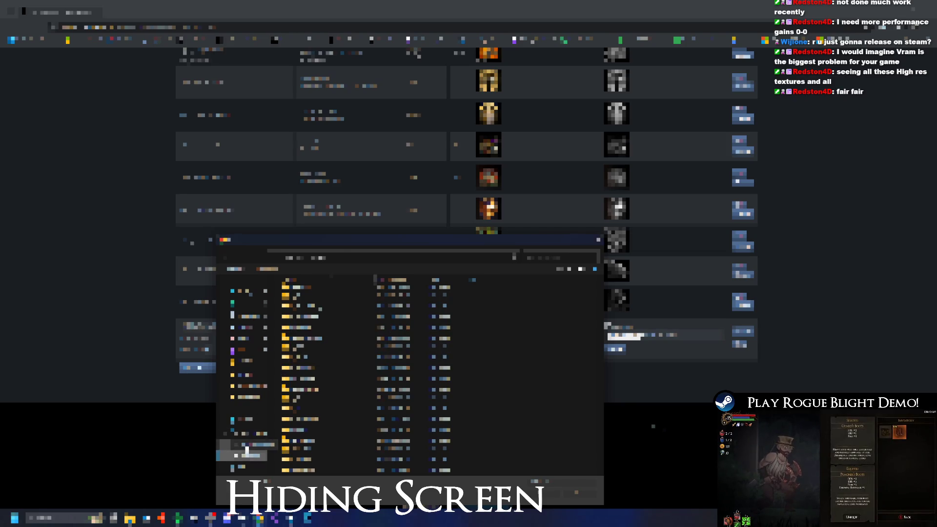
{"action": "scroll", "coordinate": [332, 322], "scroll_direction": "up", "scroll_amount": 2}
{"action": "scroll", "coordinate": [351, 317], "scroll_direction": "down", "scroll_amount": 2}
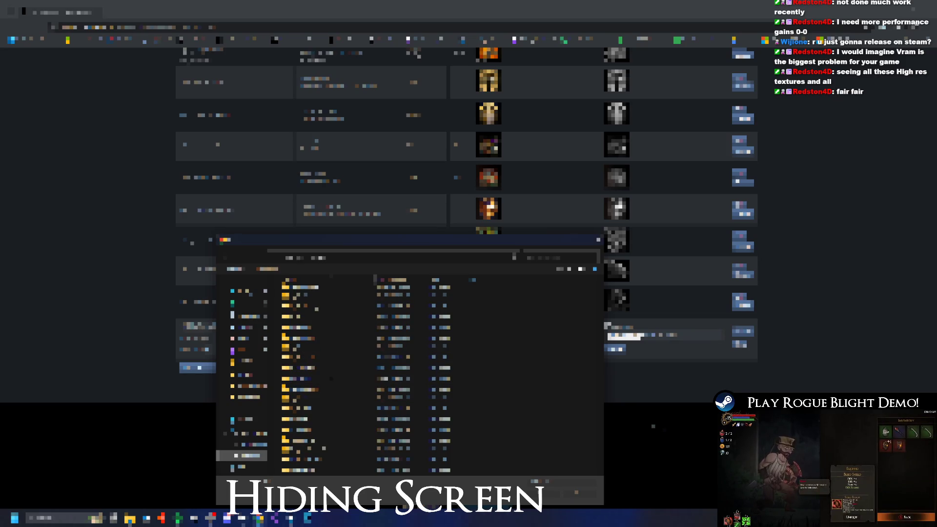
{"action": "scroll", "coordinate": [338, 364], "scroll_direction": "up", "scroll_amount": 1}
{"action": "scroll", "coordinate": [343, 361], "scroll_direction": "down", "scroll_amount": 1}
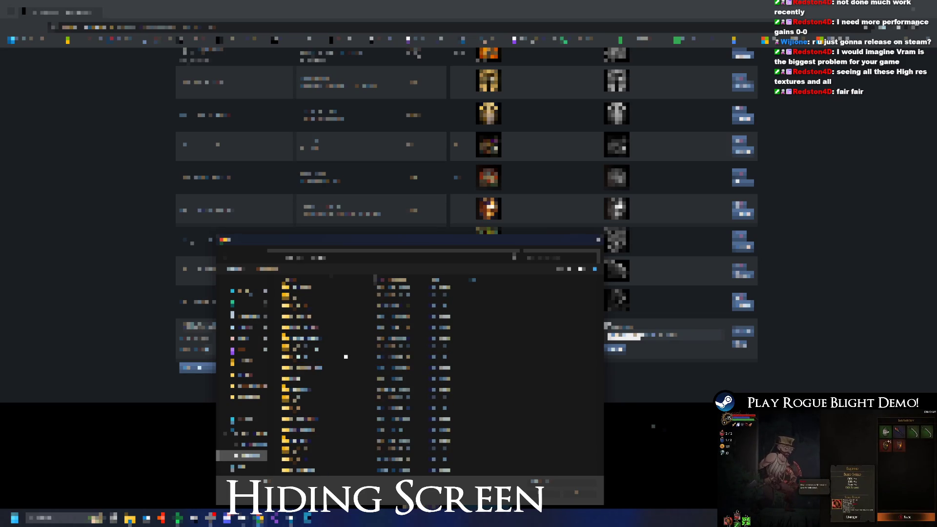
{"action": "scroll", "coordinate": [341, 347], "scroll_direction": "up", "scroll_amount": 1}
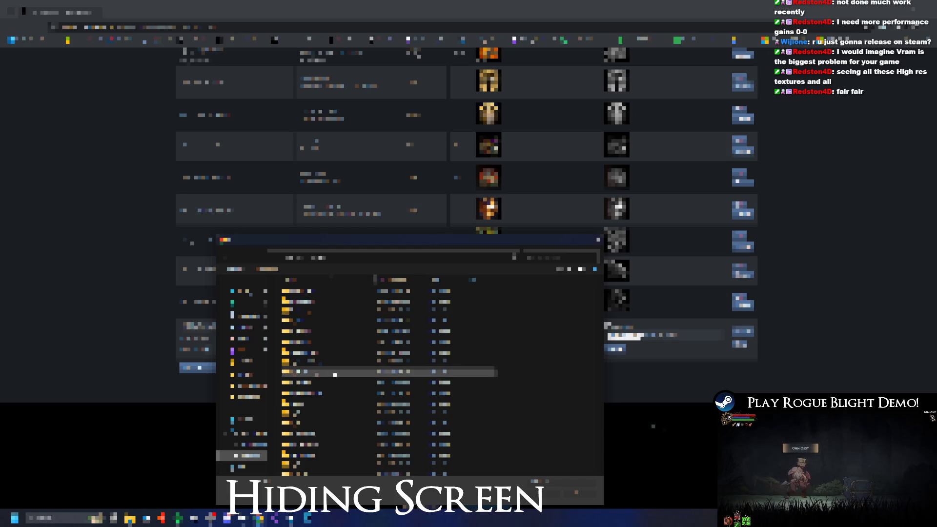
{"action": "scroll", "coordinate": [336, 374], "scroll_direction": "down", "scroll_amount": 1}
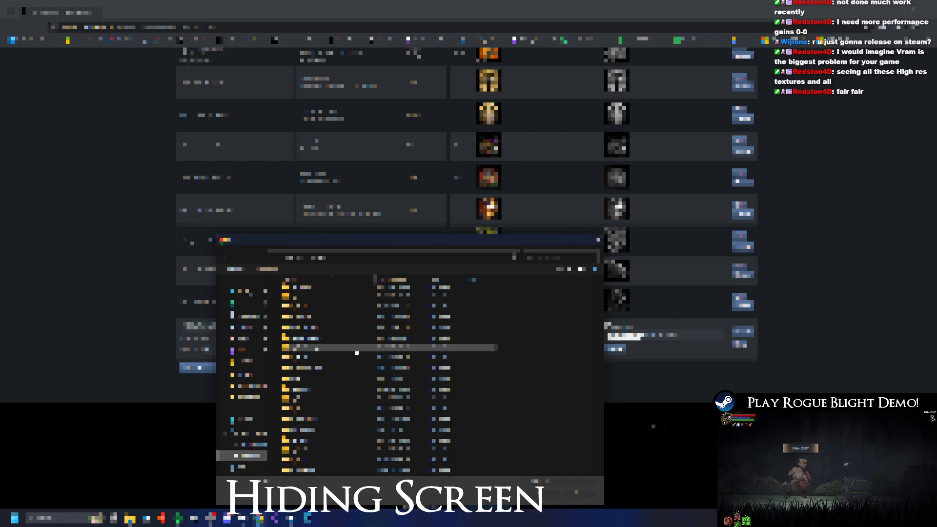
{"action": "scroll", "coordinate": [338, 338], "scroll_direction": "down", "scroll_amount": 2}
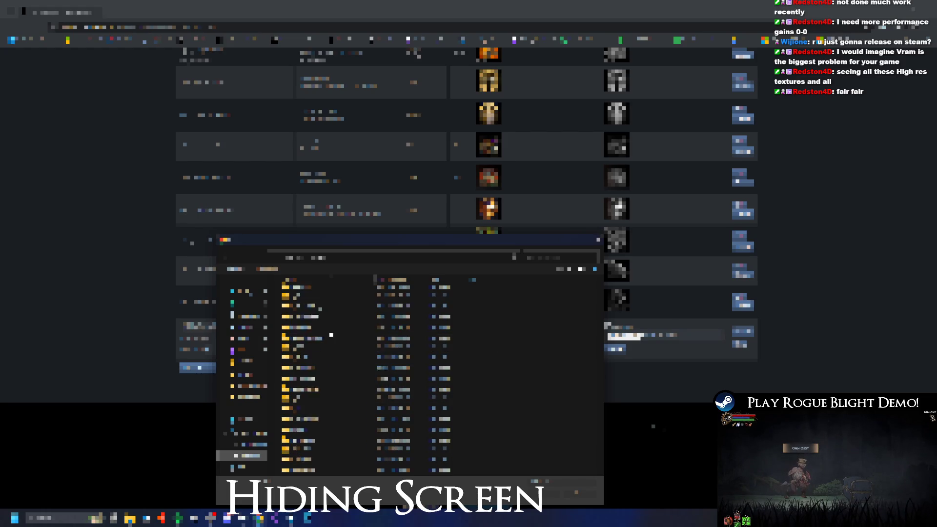
{"action": "left_click", "coordinate": [236, 445]}
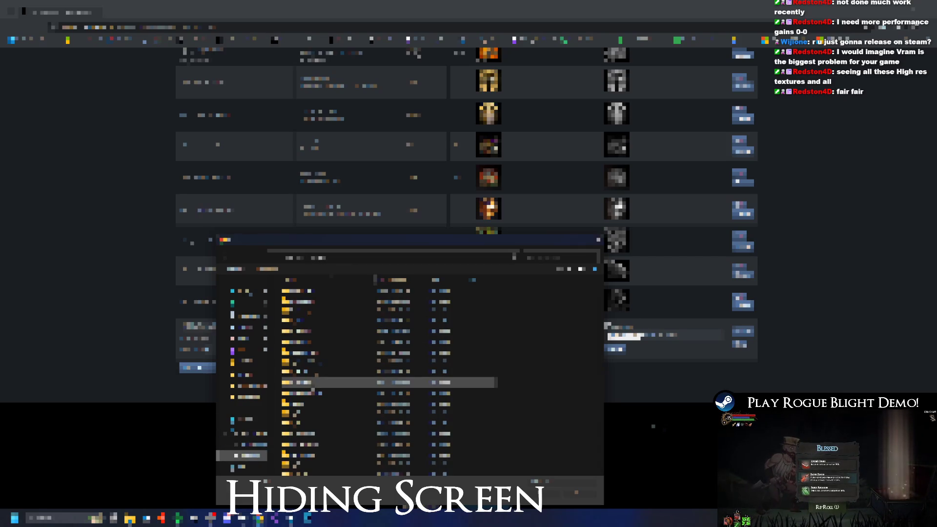
{"action": "scroll", "coordinate": [316, 386], "scroll_direction": "down", "scroll_amount": 1}
{"action": "scroll", "coordinate": [322, 379], "scroll_direction": "down", "scroll_amount": 1}
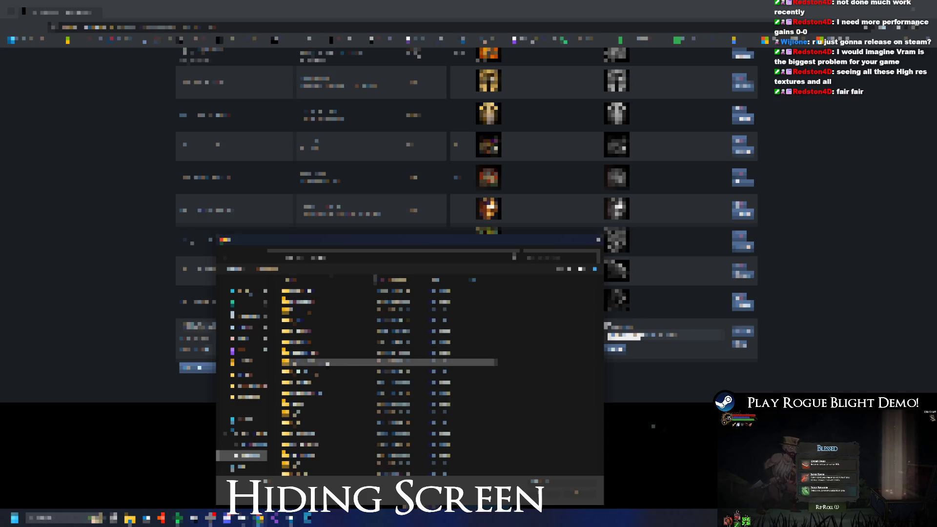
{"action": "left_click", "coordinate": [254, 444]}
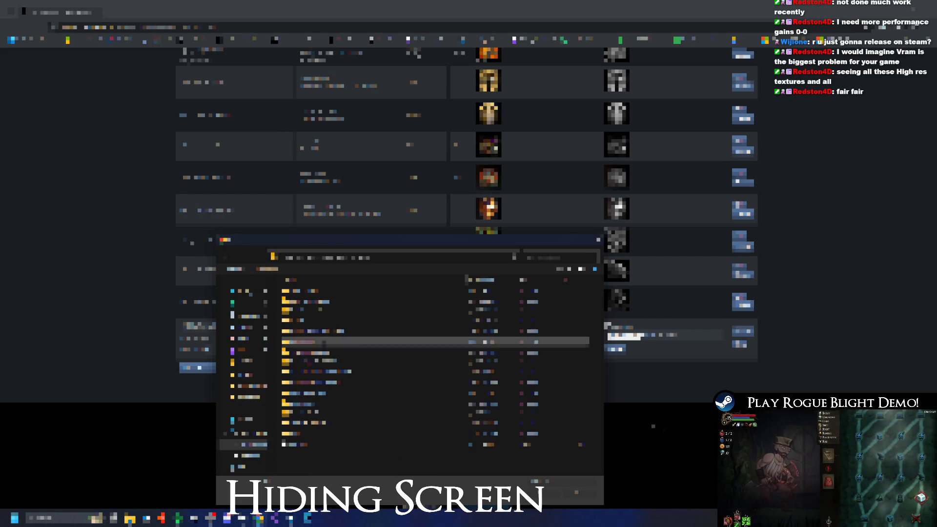
Go through the game project into the icon textures subfolder and choose the achievement icon image
{"action": "double_click", "coordinate": [322, 361]}
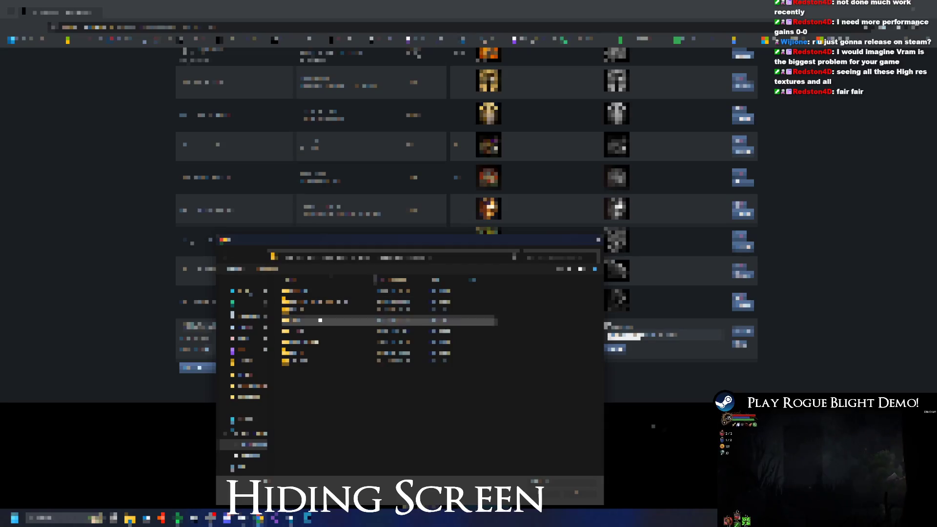
{"action": "double_click", "coordinate": [344, 353]}
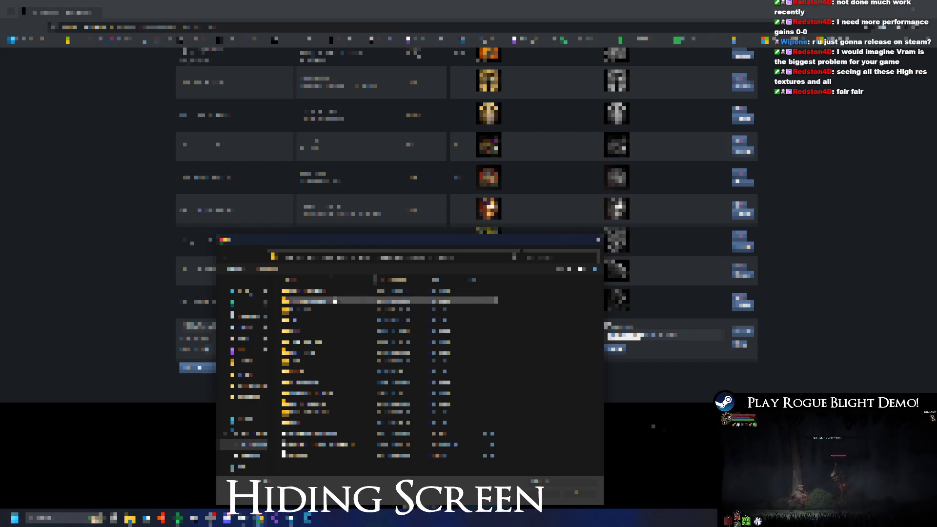
{"action": "double_click", "coordinate": [340, 300]}
{"action": "double_click", "coordinate": [340, 299]}
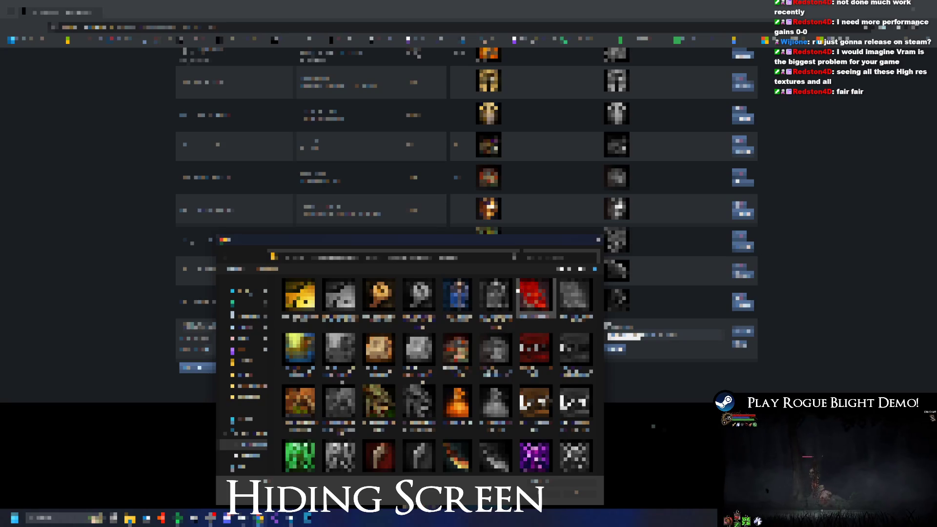
{"action": "double_click", "coordinate": [378, 403]}
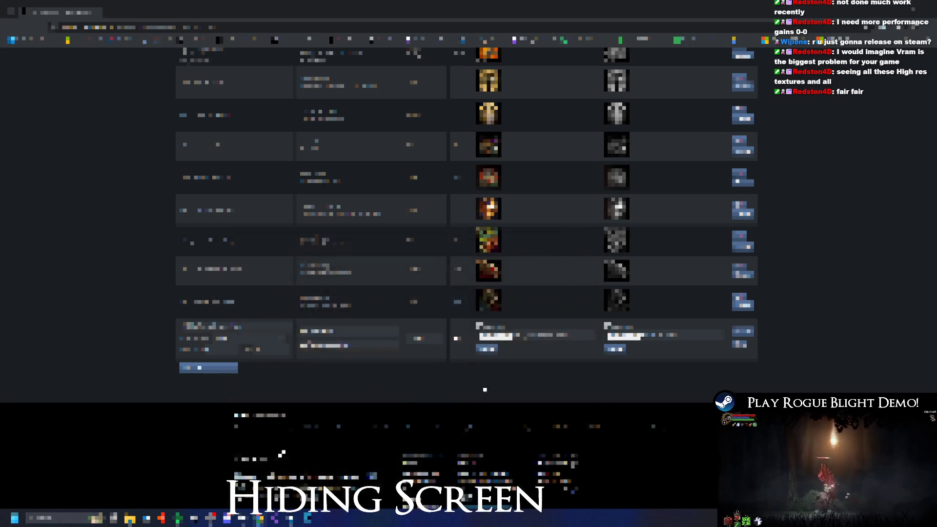
Upload the greyscale unachieved icon, save the achievement row, and toggle the developer tools
{"action": "left_click", "coordinate": [614, 349]}
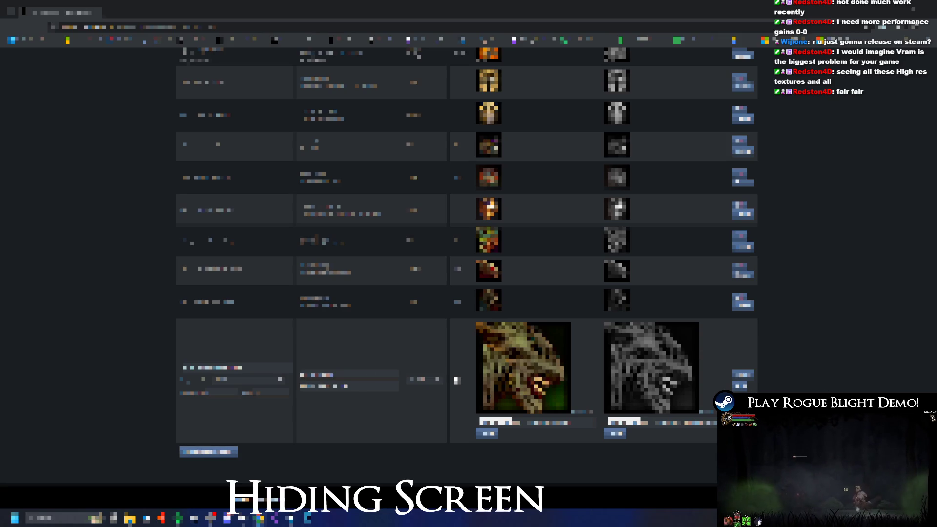
{"action": "left_click", "coordinate": [457, 380]}
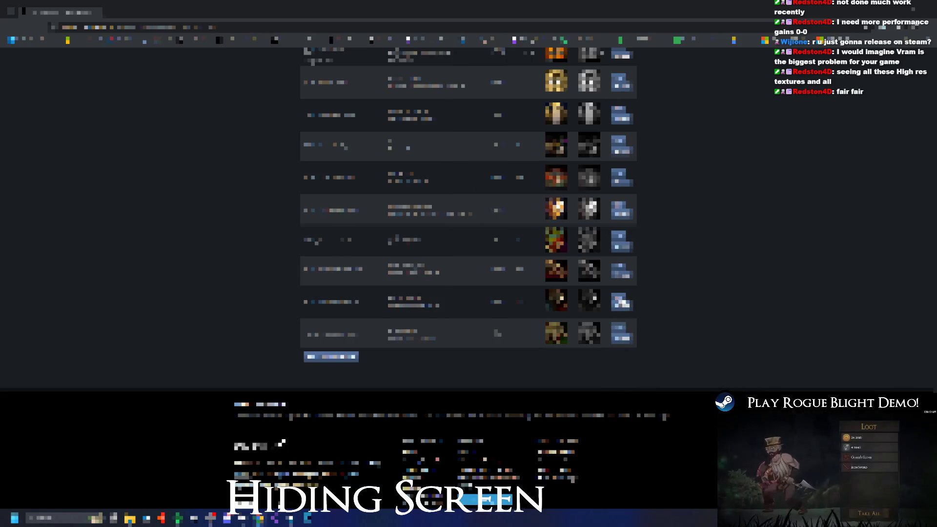
{"action": "key", "text": "F12"}
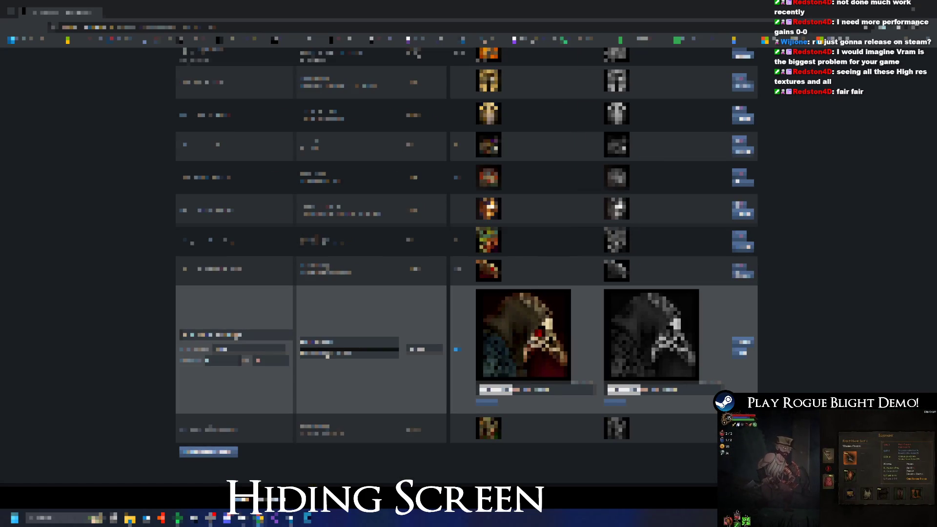
{"action": "key", "text": "F12"}
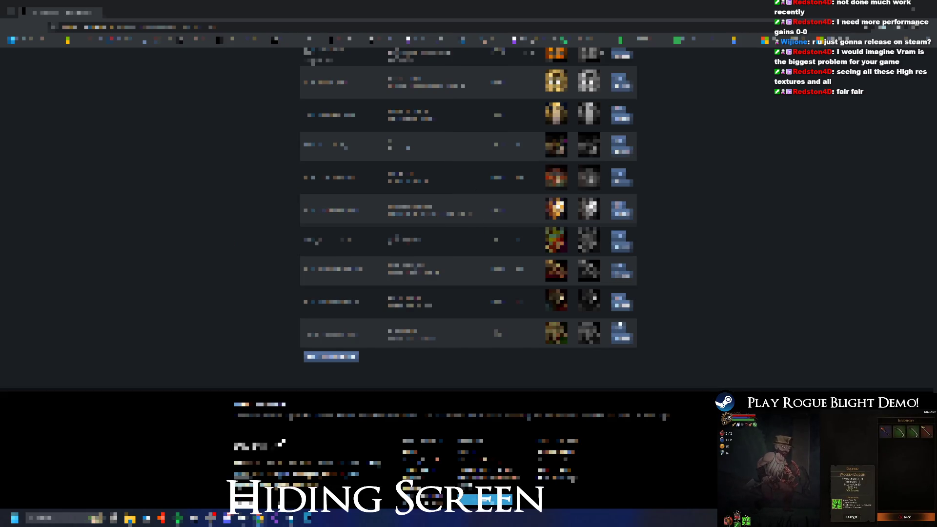
Tick the achievement's option box with the developer tools hidden, then reopen them
{"action": "key", "text": "F12"}
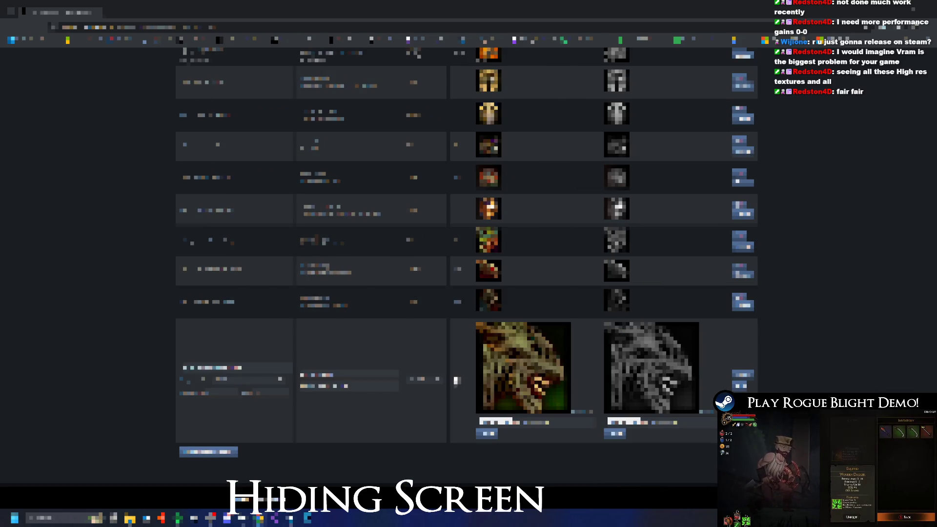
{"action": "left_click", "coordinate": [455, 380]}
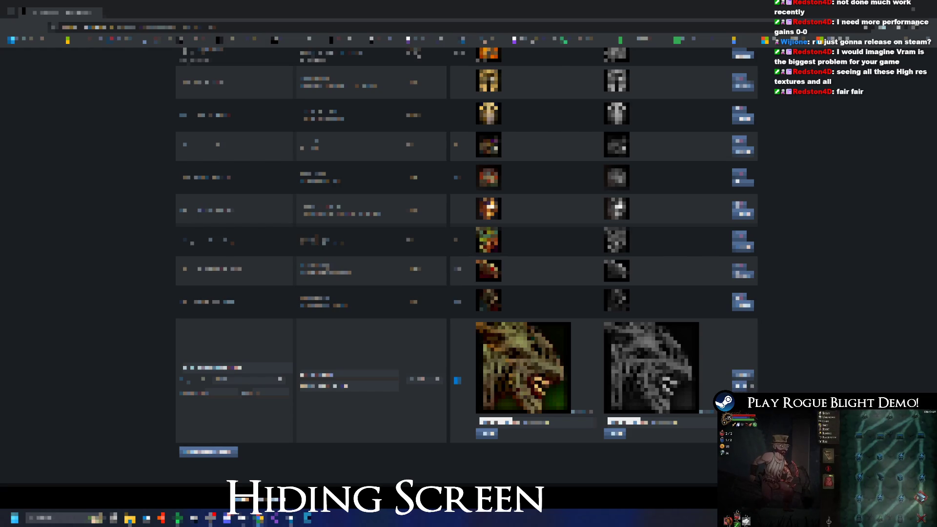
{"action": "key", "text": "F12"}
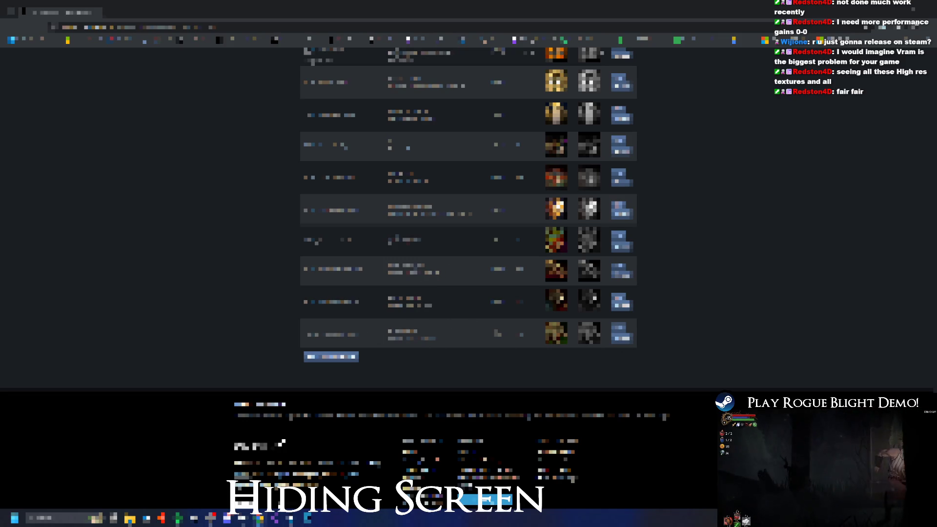
Reopen the bottom achievement, retype its name field text and save the row
{"action": "left_click", "coordinate": [619, 333]}
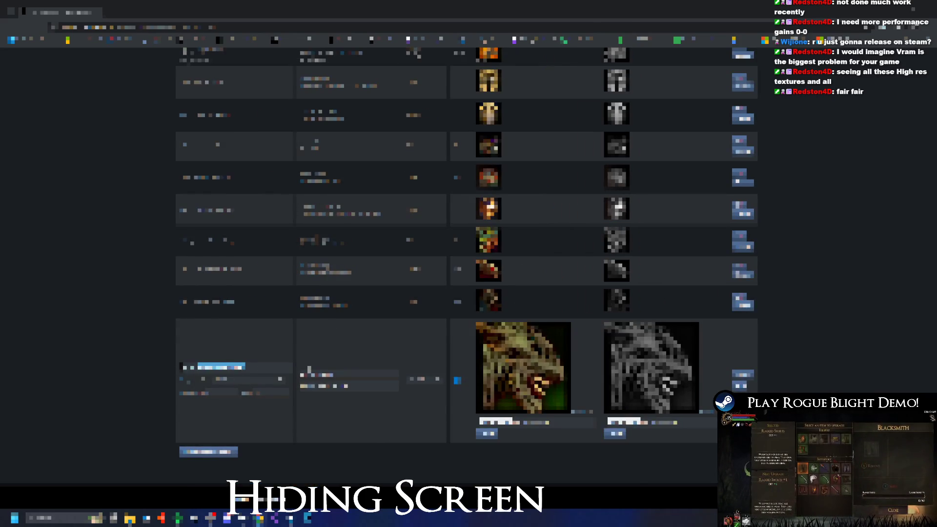
{"action": "type", "text": "abcabc"}
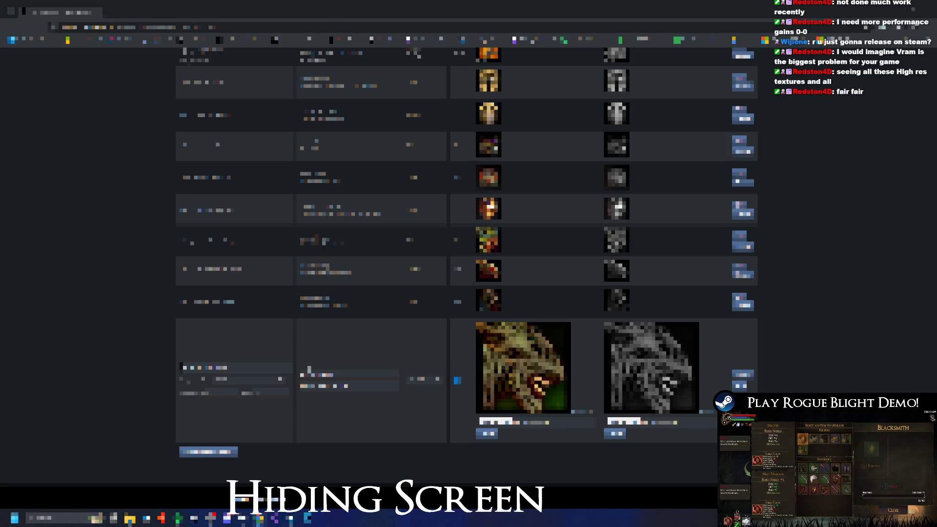
{"action": "key", "text": "Return"}
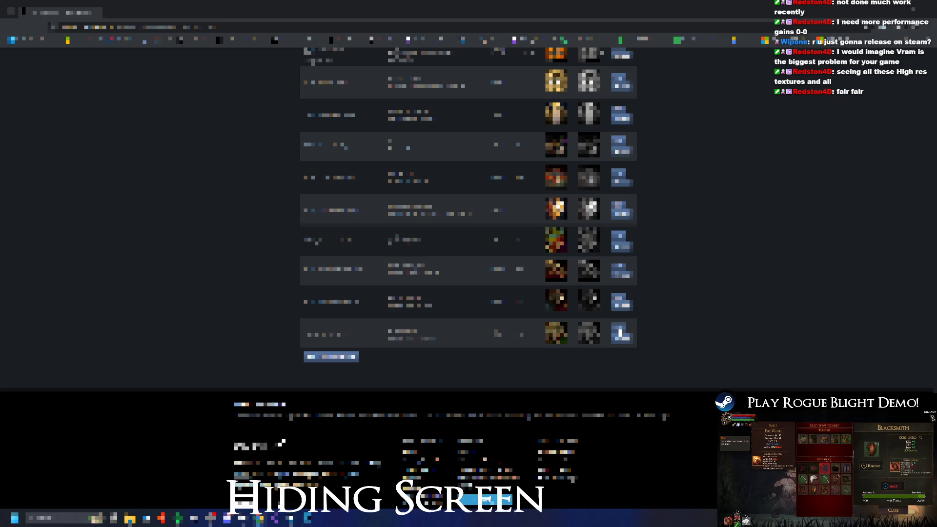
{"action": "type", "text": "abc"}
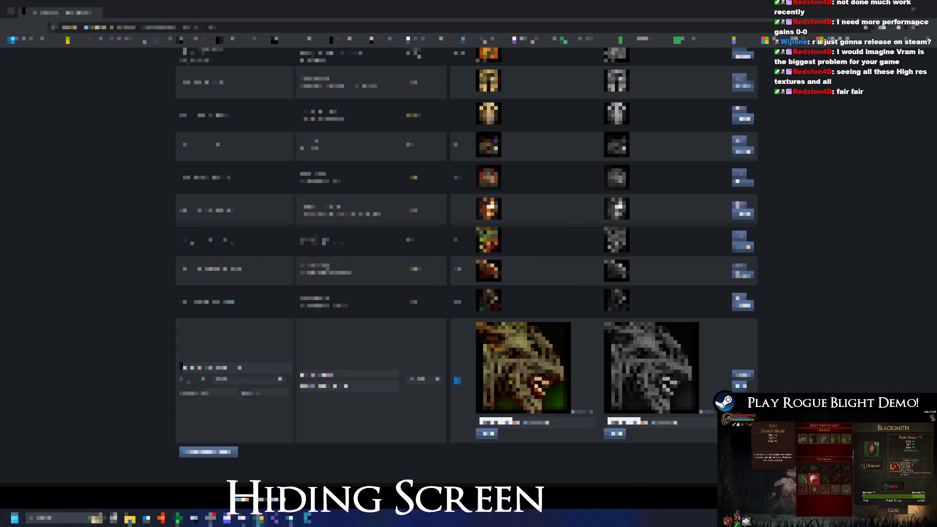
{"action": "key", "text": "ctrl+a"}
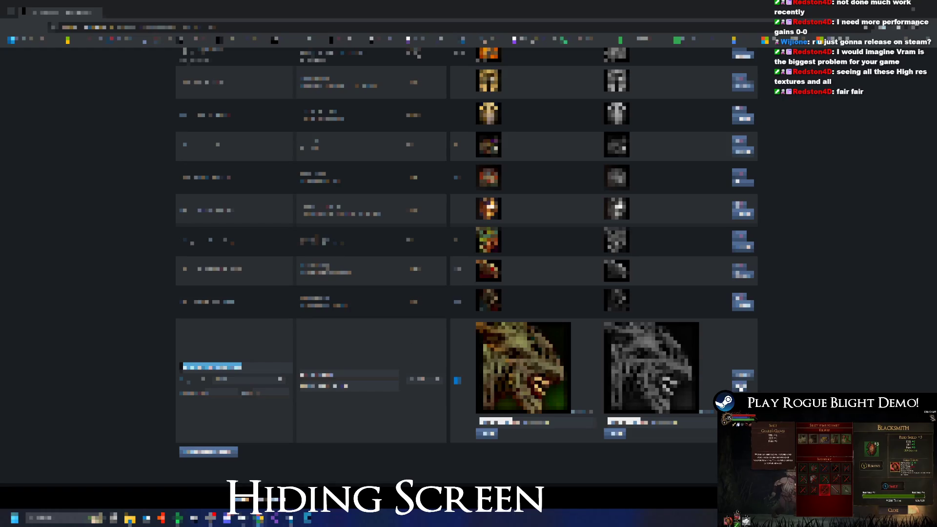
{"action": "key", "text": "Return"}
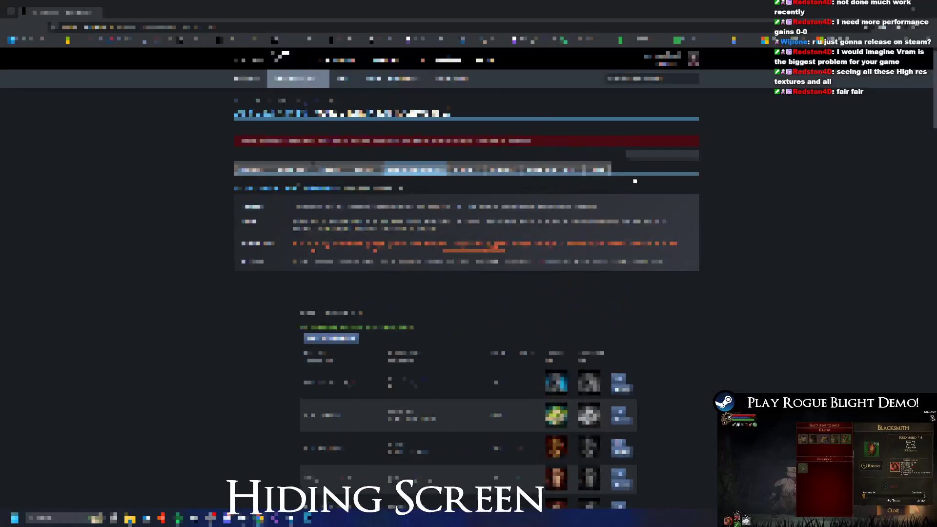
Prepare the pending achievement changes on the Publish page and publish them to the public
{"action": "scroll", "coordinate": [665, 251], "scroll_direction": "down", "scroll_amount": 15}
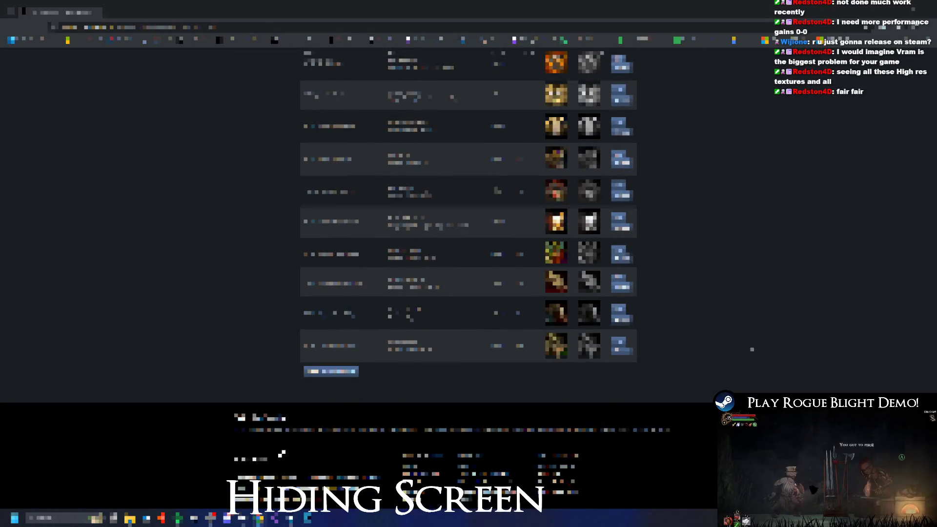
{"action": "scroll", "coordinate": [281, 454], "scroll_direction": "up", "scroll_amount": 15}
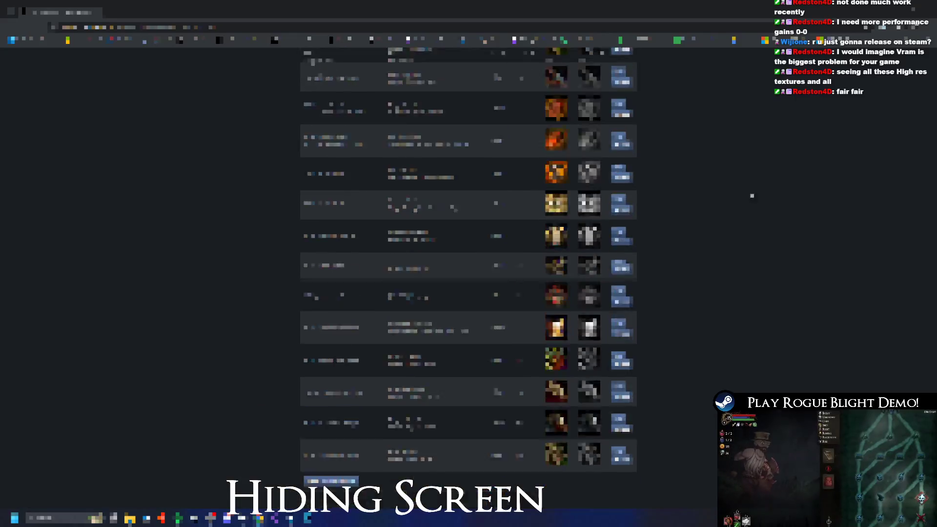
{"action": "left_click", "coordinate": [596, 171]}
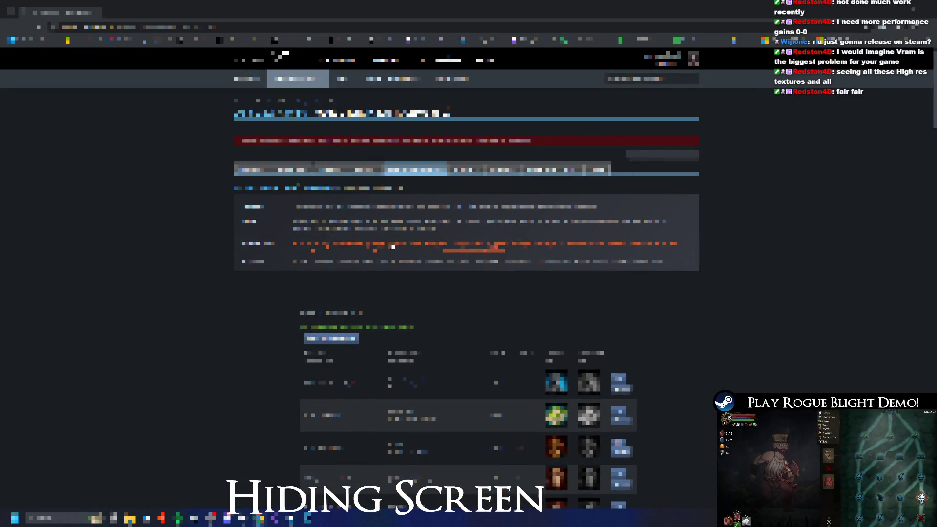
{"action": "left_click", "coordinate": [262, 300]}
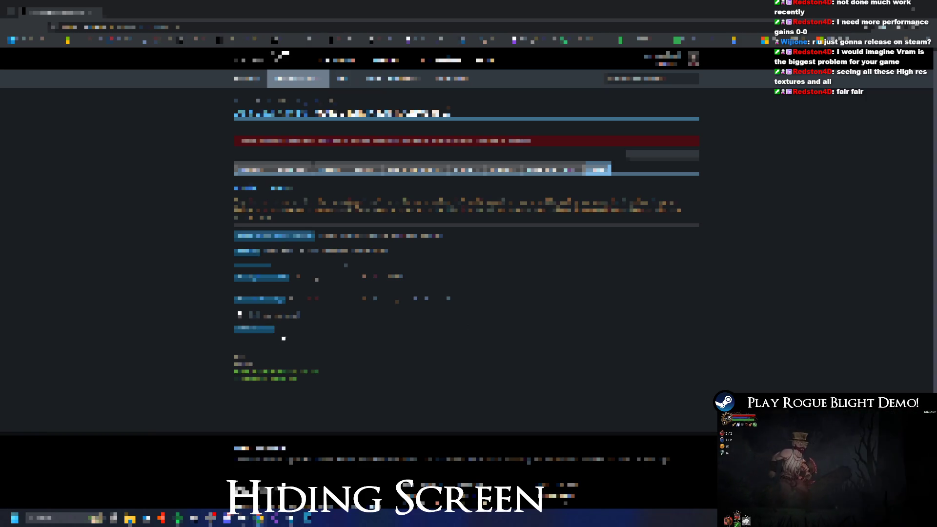
{"action": "left_click", "coordinate": [254, 328]}
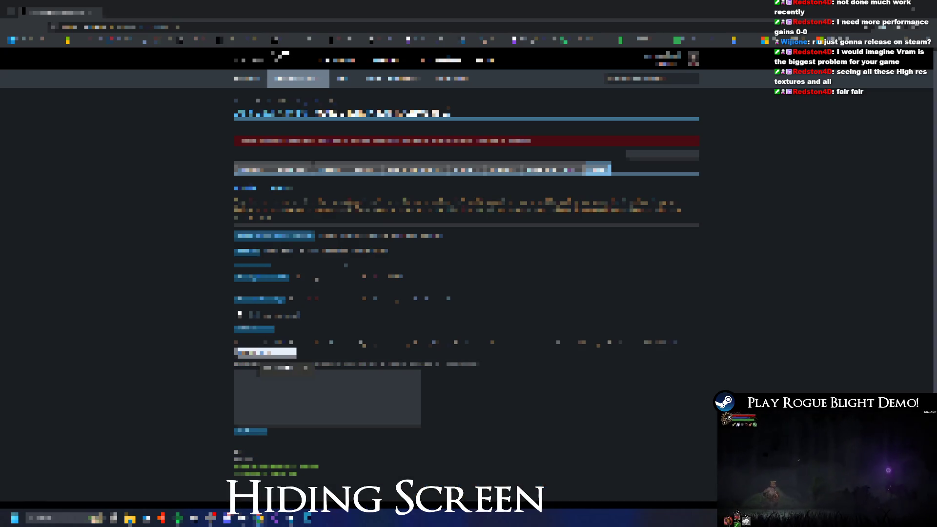
{"action": "left_click", "coordinate": [258, 432]}
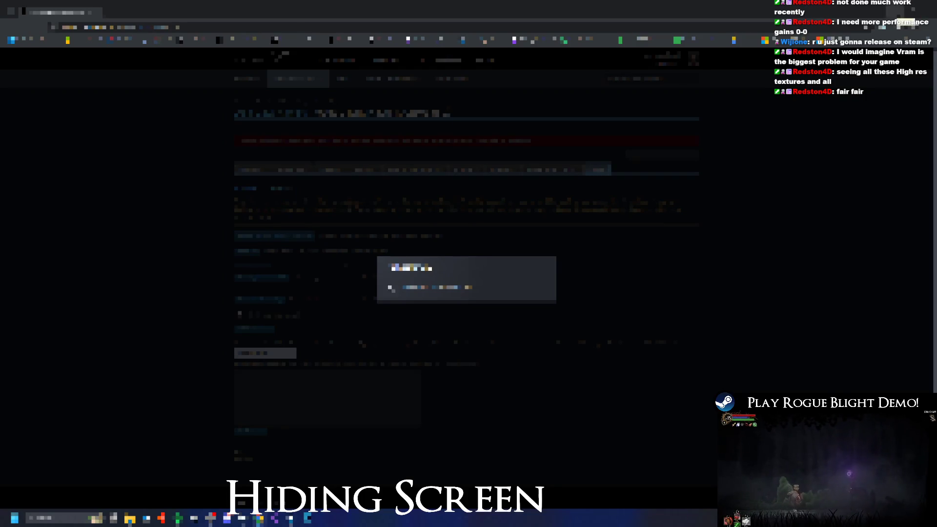
{"action": "key", "text": "alt+Tab"}
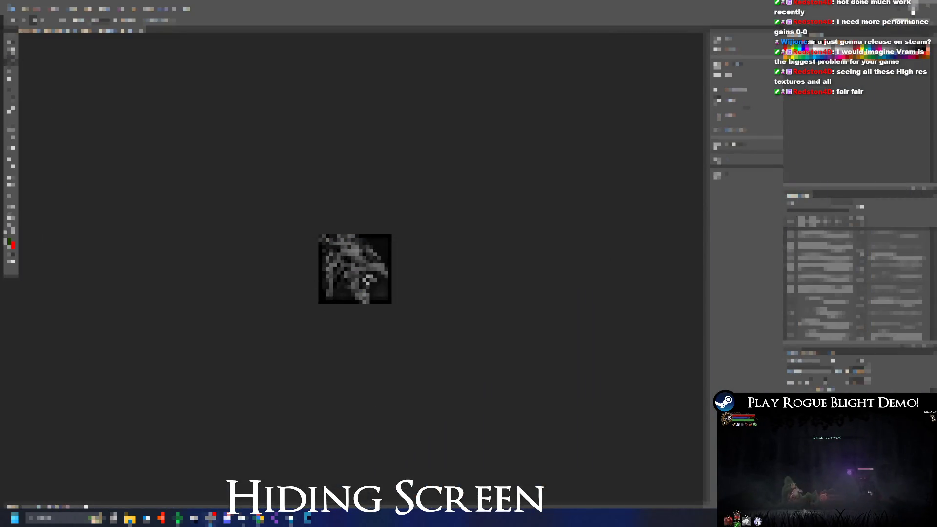
Leave the greyscale spider icon in Photoshop and bring Visual Studio to the front
{"action": "key", "text": "alt+Tab"}
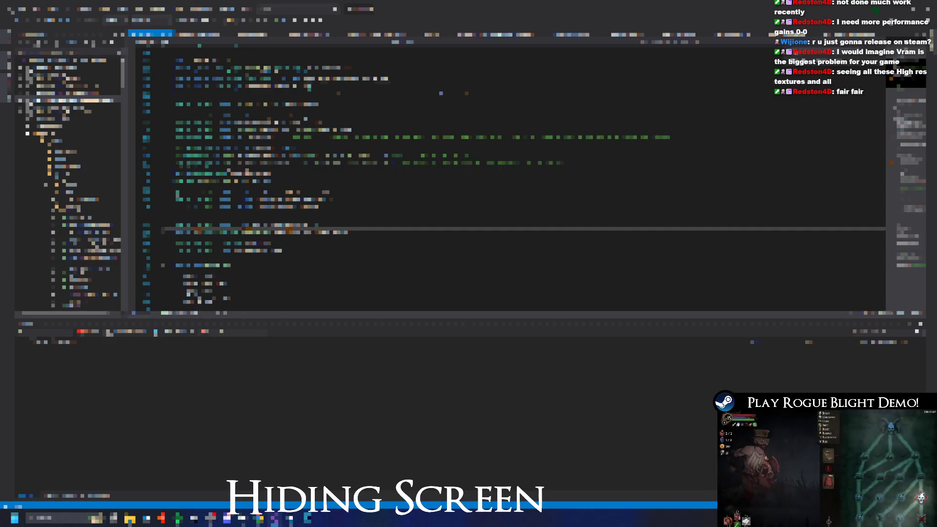
Jump to the code's definition, open the line above's definition in a new tab, then return to Unity
{"action": "right_click", "coordinate": [269, 234]}
{"action": "left_click", "coordinate": [310, 276]}
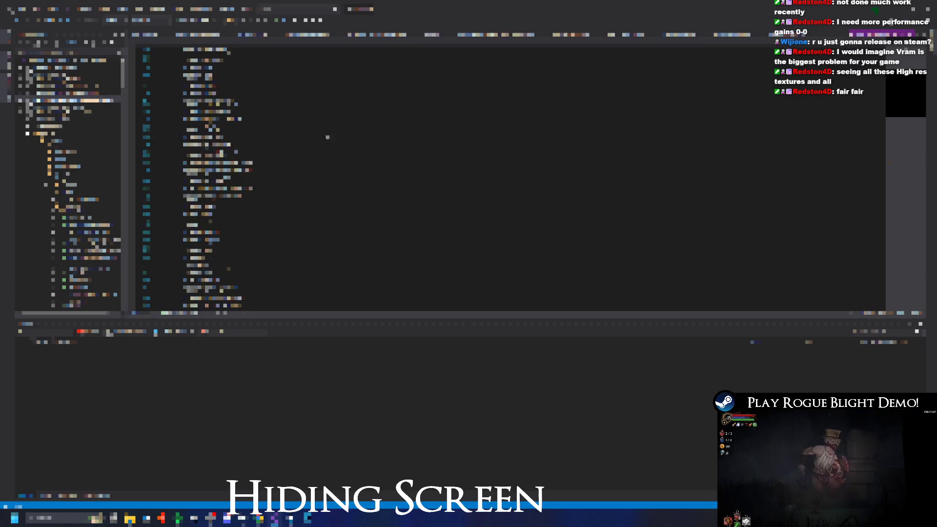
{"action": "left_click", "coordinate": [214, 219]}
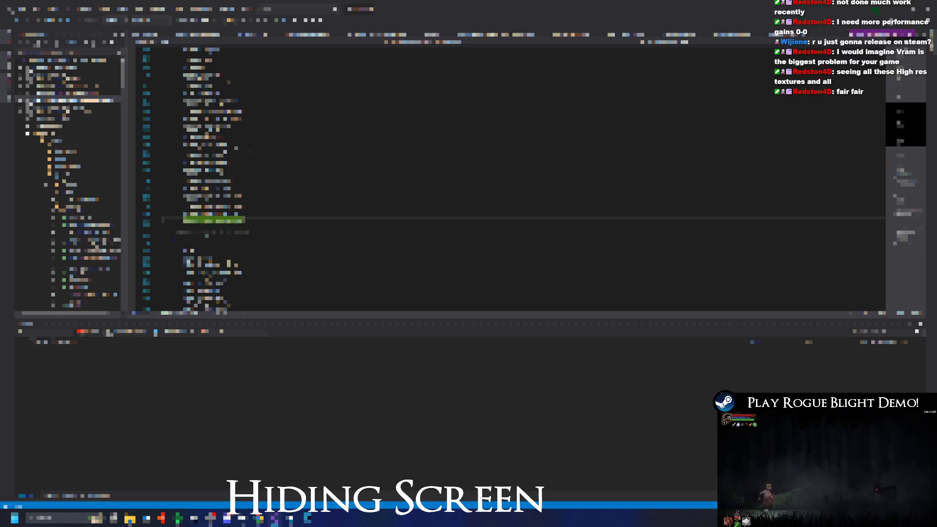
{"action": "key", "text": "F12"}
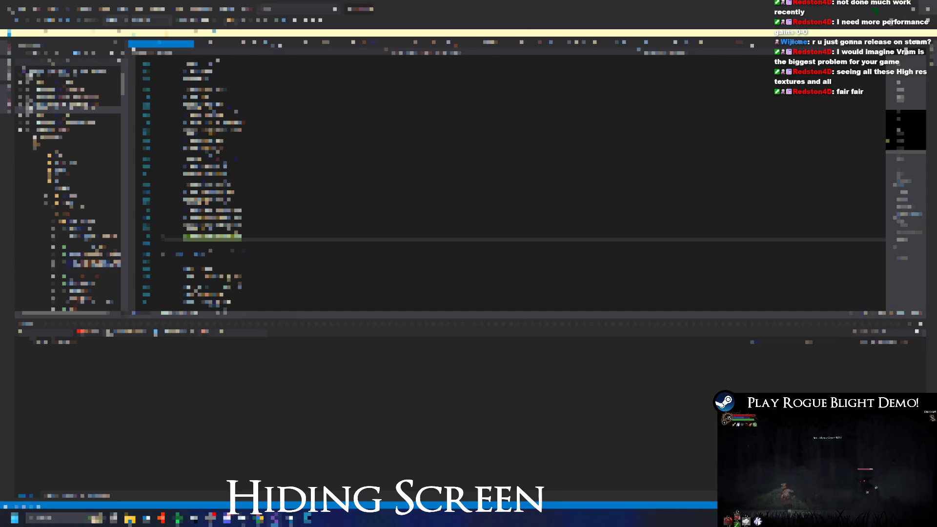
{"action": "key", "text": "alt+Tab"}
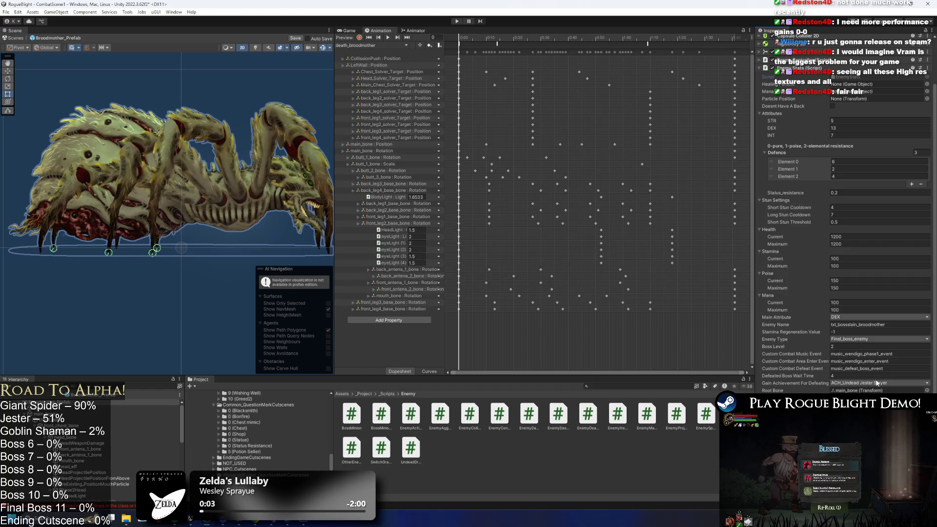
Choose the achievement the Broodmother awards in its Gain Achievement For Defeating field
{"action": "scroll", "coordinate": [861, 388], "scroll_direction": "up", "scroll_amount": 3}
{"action": "left_click", "coordinate": [871, 384]}
{"action": "left_click", "coordinate": [878, 398]}
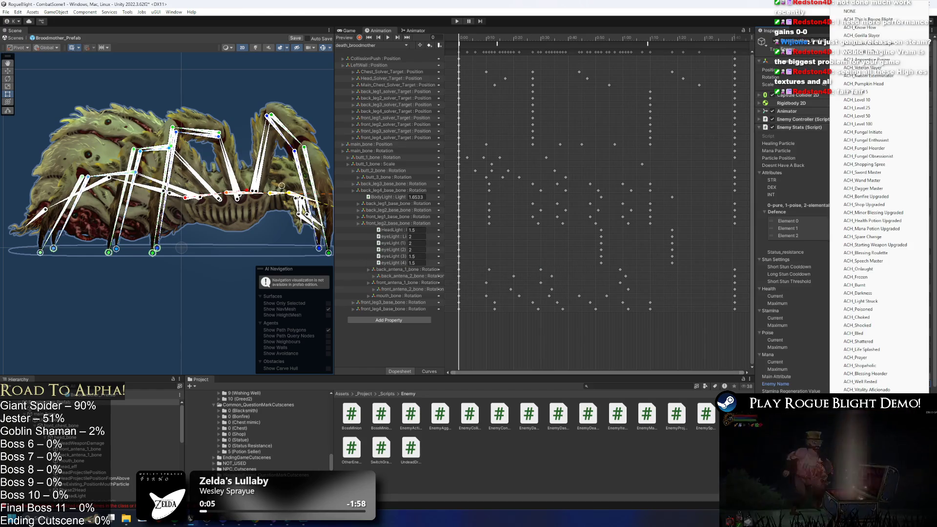
{"action": "left_click", "coordinate": [878, 398]}
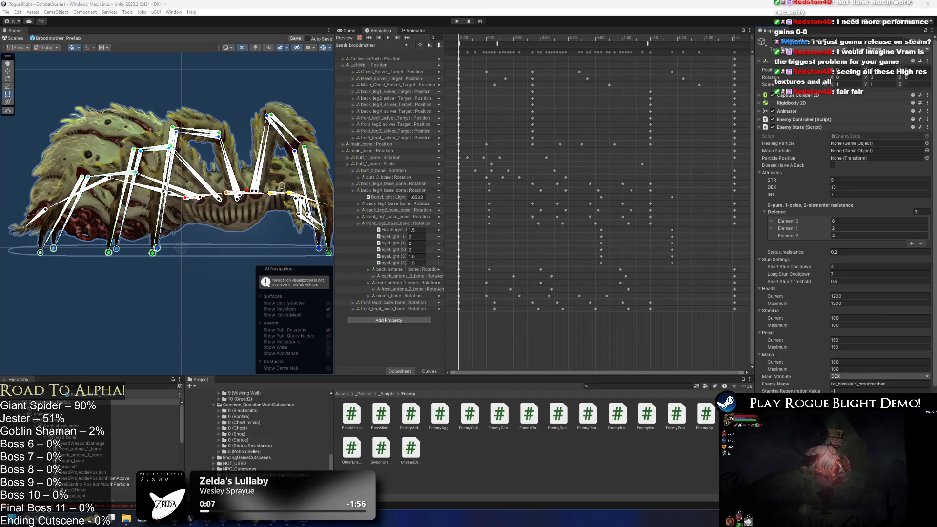
{"action": "left_click", "coordinate": [878, 398]}
{"action": "scroll", "coordinate": [878, 200], "scroll_direction": "down", "scroll_amount": 1}
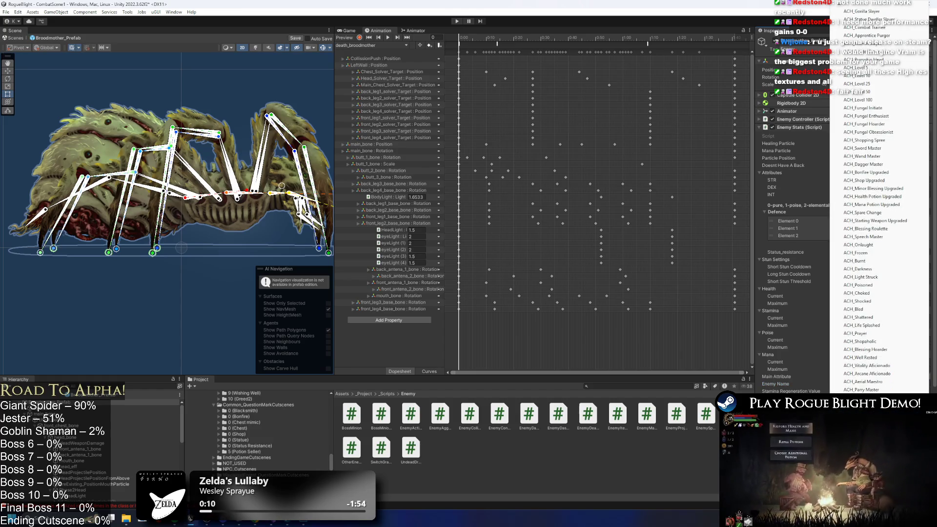
{"action": "left_click", "coordinate": [910, 3]}
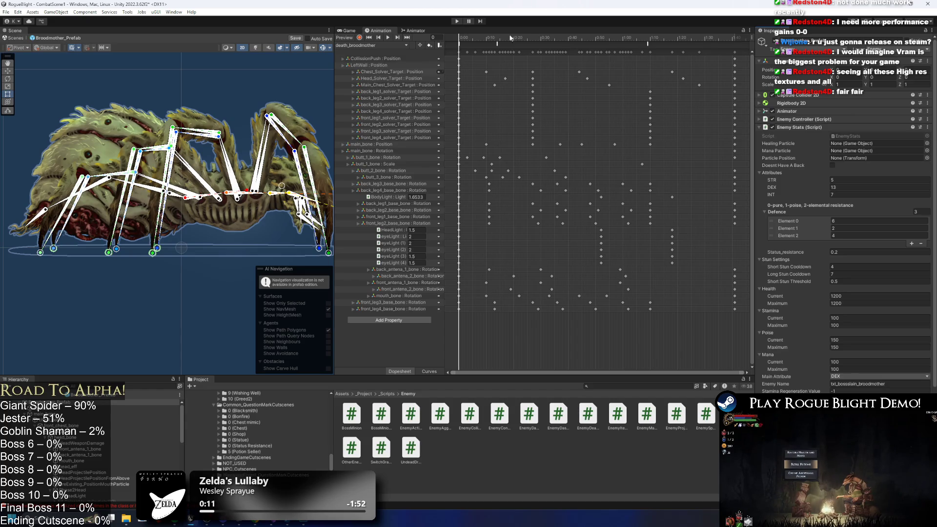
Find the GameManager prefab via 'game mana' and enable Initialise Steam Works in its Steam Manager
{"action": "left_click", "coordinate": [633, 386]}
{"action": "type", "text": "game ma"}
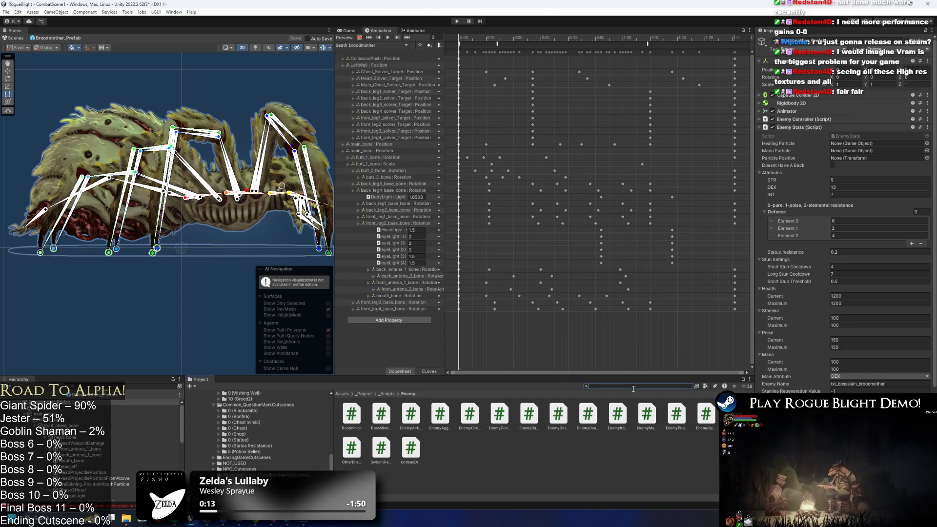
{"action": "type", "text": "na"}
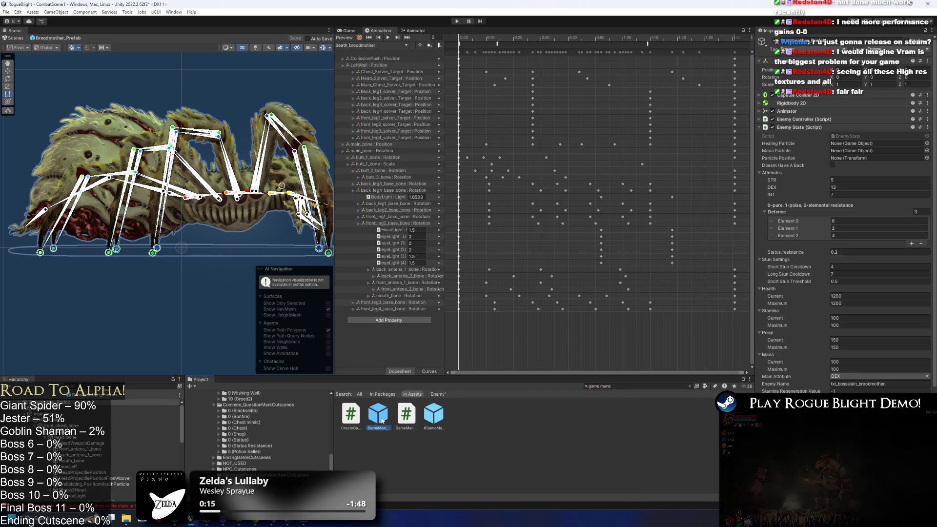
{"action": "left_click", "coordinate": [378, 414]}
{"action": "left_click", "coordinate": [832, 179]}
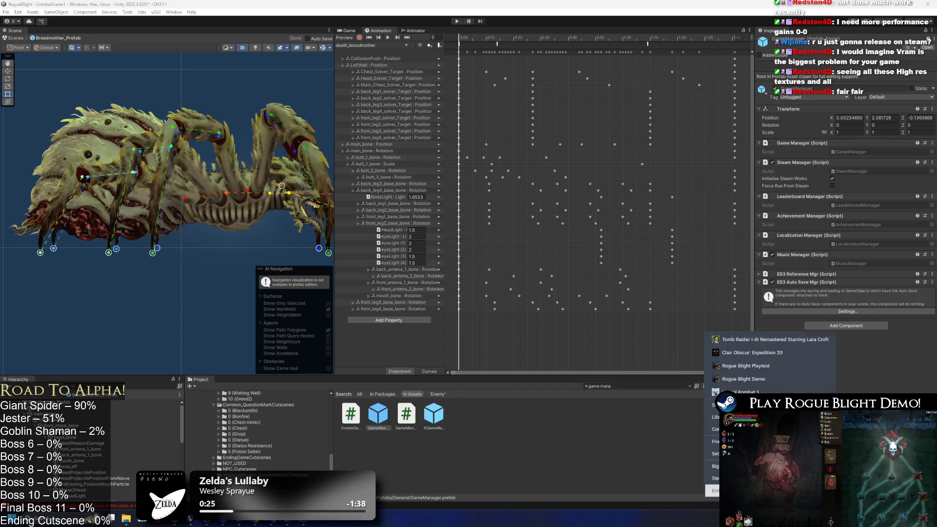
Launch the Steam client by searching 'steam' in the Windows start menu
{"action": "key", "text": "super"}
{"action": "type", "text": "steam"}
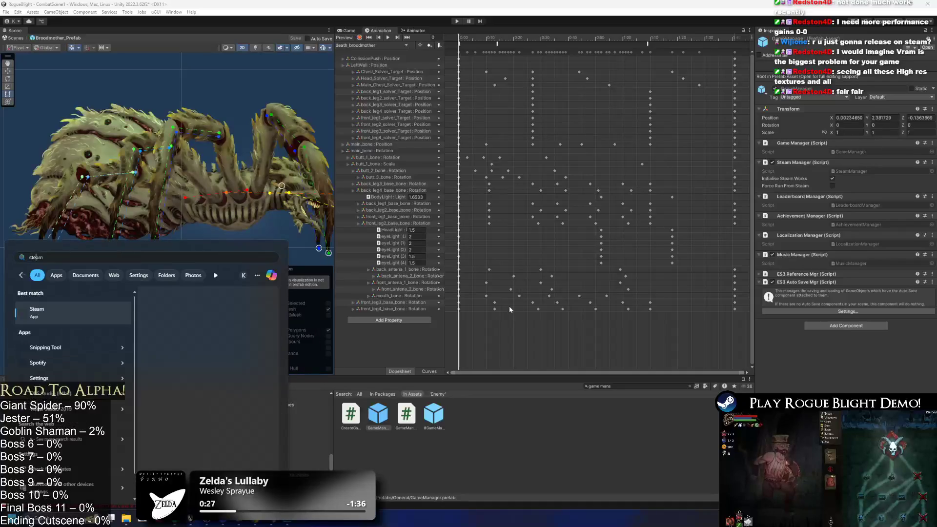
{"action": "key", "text": "Return"}
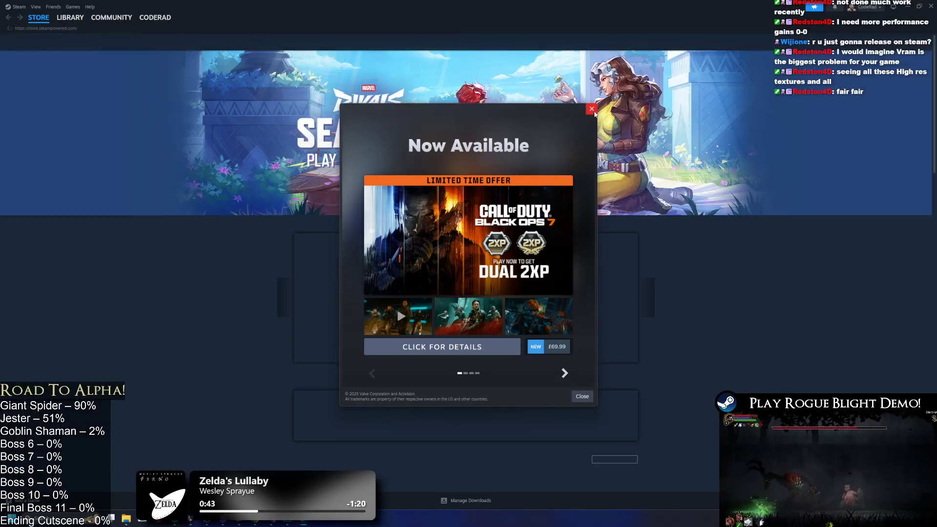
Dismiss the promo and review Rogue Blight Playtest's full achievement list, including hidden ones, then minimize Steam
{"action": "left_click", "coordinate": [591, 109]}
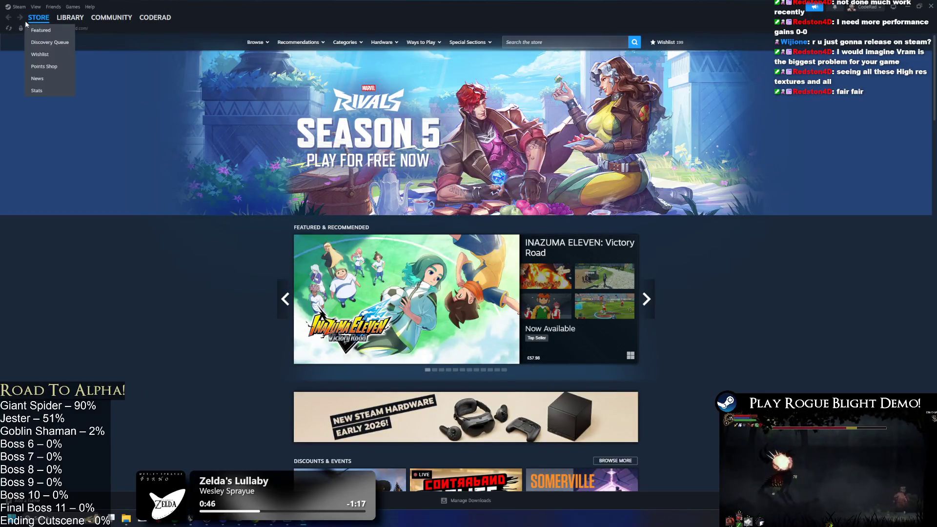
{"action": "left_click", "coordinate": [69, 17]}
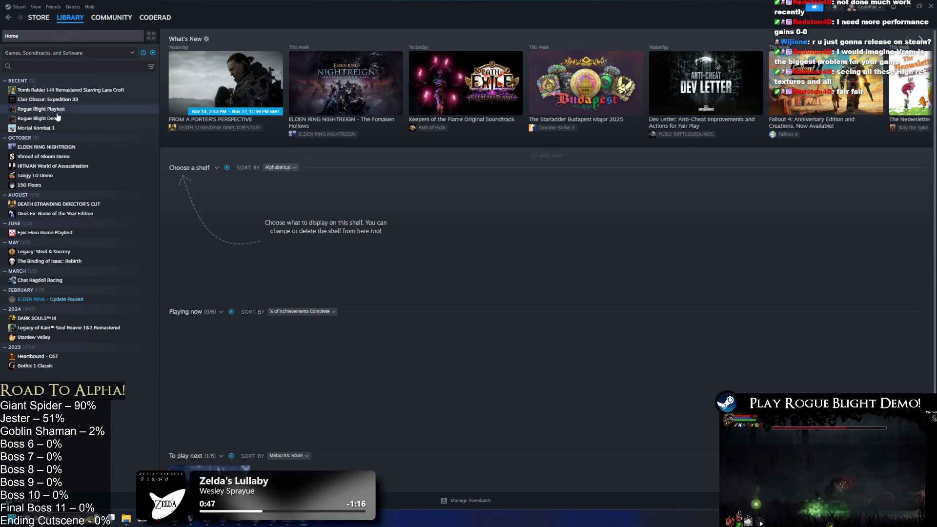
{"action": "left_click", "coordinate": [58, 109]}
{"action": "scroll", "coordinate": [422, 263], "scroll_direction": "down", "scroll_amount": 6}
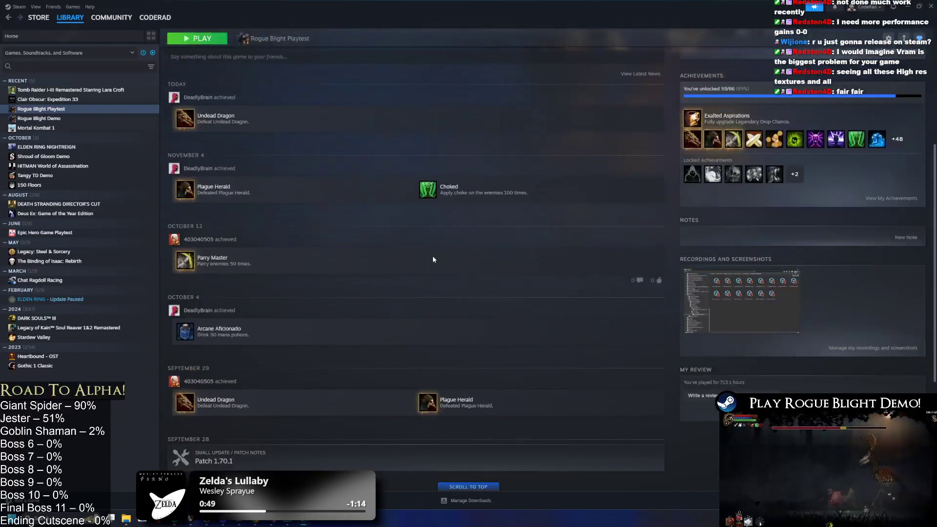
{"action": "scroll", "coordinate": [441, 251], "scroll_direction": "up", "scroll_amount": 4}
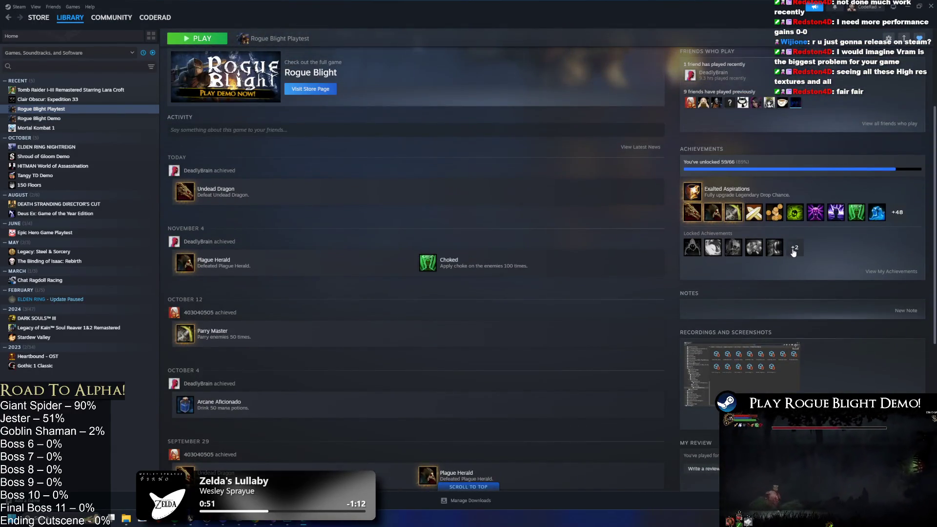
{"action": "left_click", "coordinate": [793, 250]}
{"action": "scroll", "coordinate": [578, 239], "scroll_direction": "down", "scroll_amount": 15}
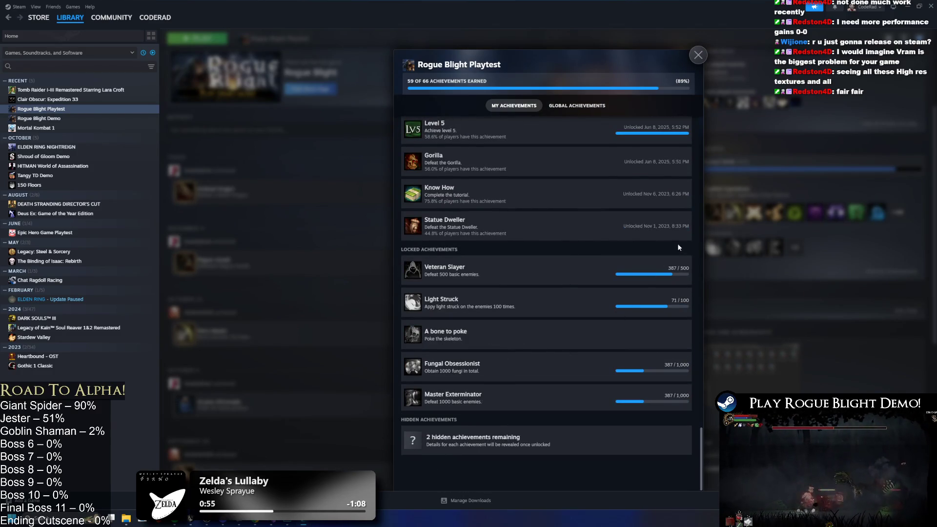
{"action": "left_click", "coordinate": [698, 55]}
{"action": "left_click", "coordinate": [908, 5]}
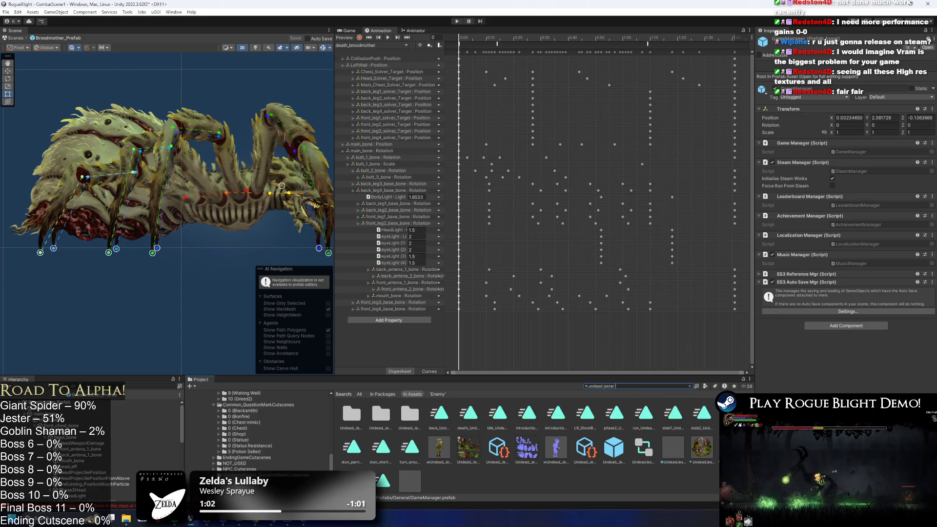
Check the Undead Jester prefab's enemy settings, select the Broodmother root, and start Play mode
{"action": "scroll", "coordinate": [456, 446], "scroll_direction": "down", "scroll_amount": 1}
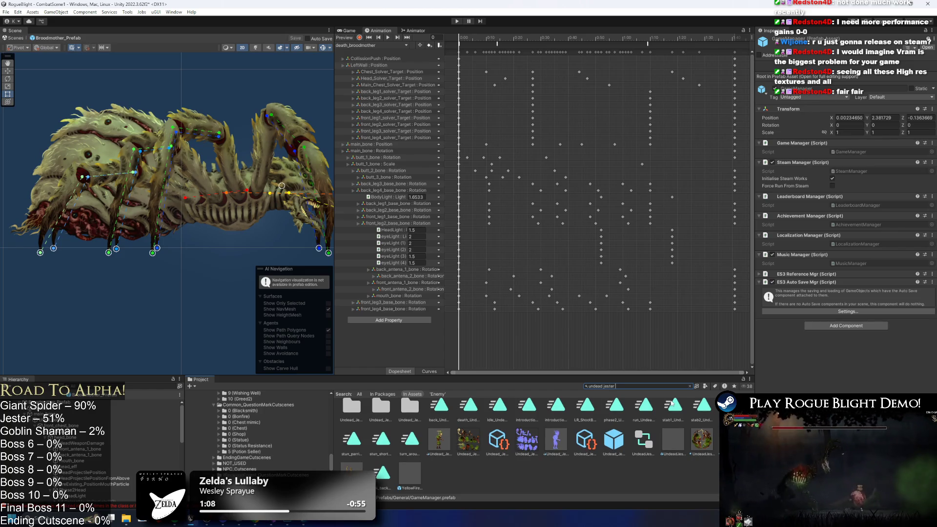
{"action": "type", "text": "prefa"}
{"action": "left_click", "coordinate": [358, 418]}
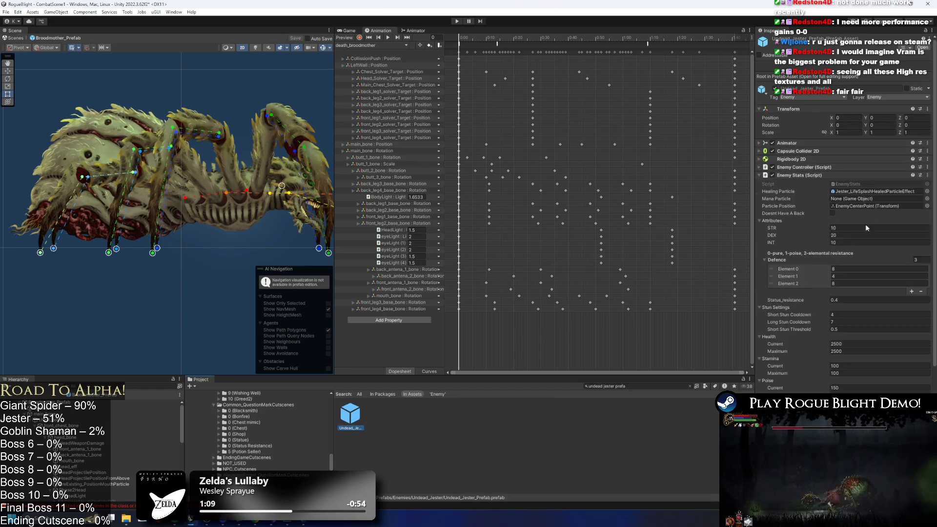
{"action": "scroll", "coordinate": [884, 255], "scroll_direction": "down", "scroll_amount": 5}
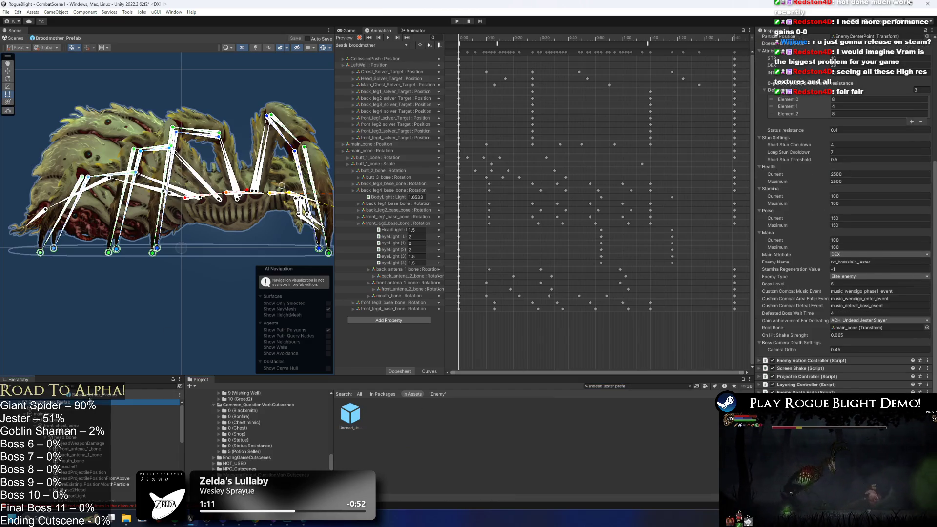
{"action": "left_click", "coordinate": [146, 402]}
{"action": "left_click", "coordinate": [461, 22]}
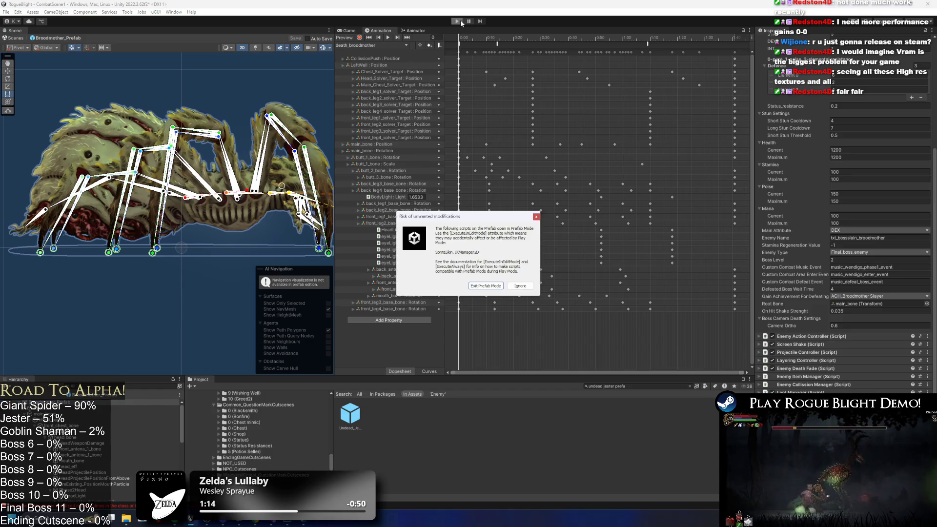
Play-test with cheats on until the Broodmother is defeated, then stop Play Mode
{"action": "key", "text": "Escape"}
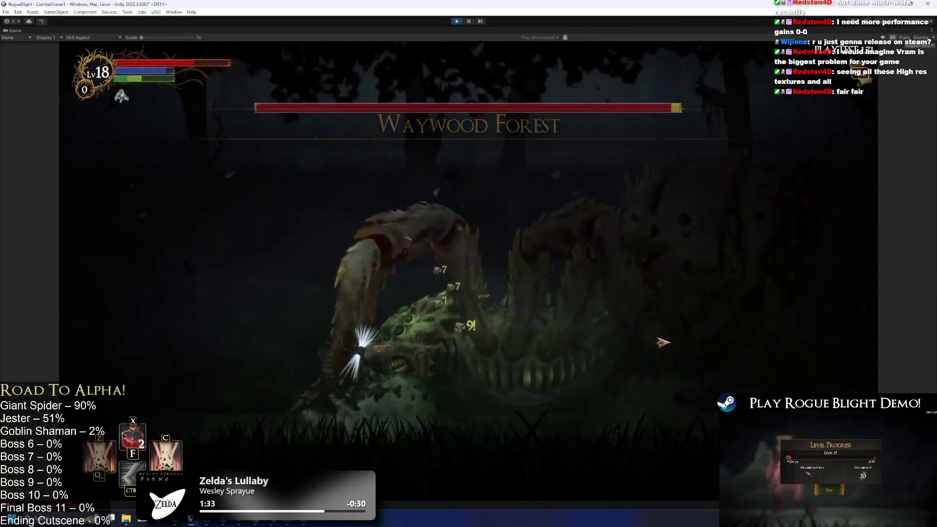
{"action": "key", "text": "F1"}
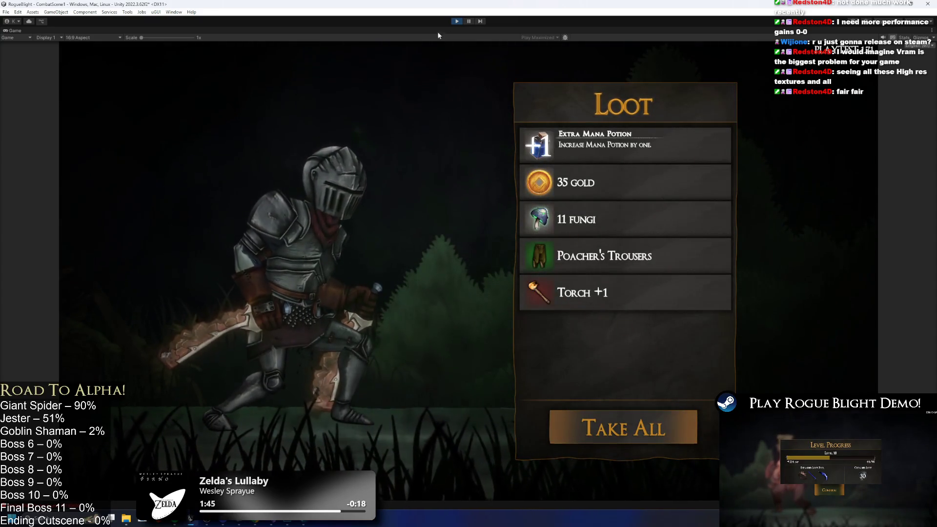
{"action": "left_click", "coordinate": [468, 21]}
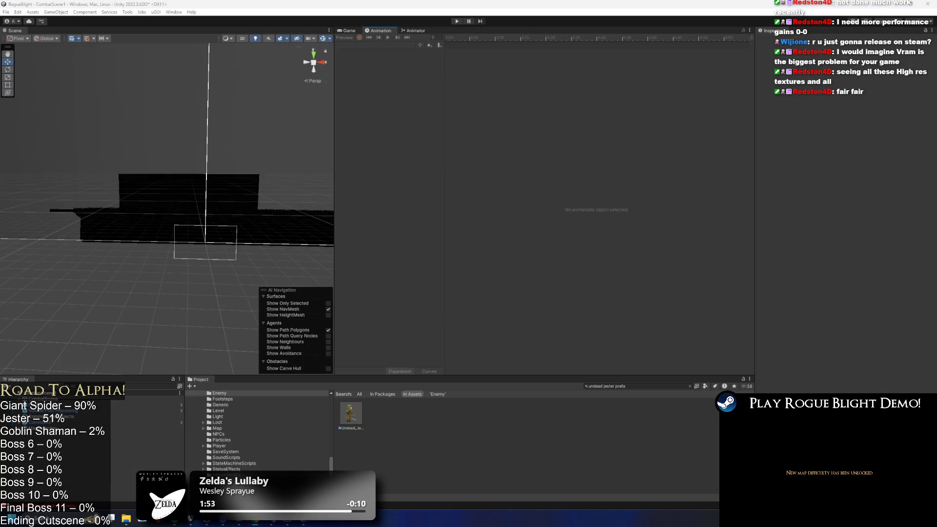
{"action": "key", "text": "alt+Tab"}
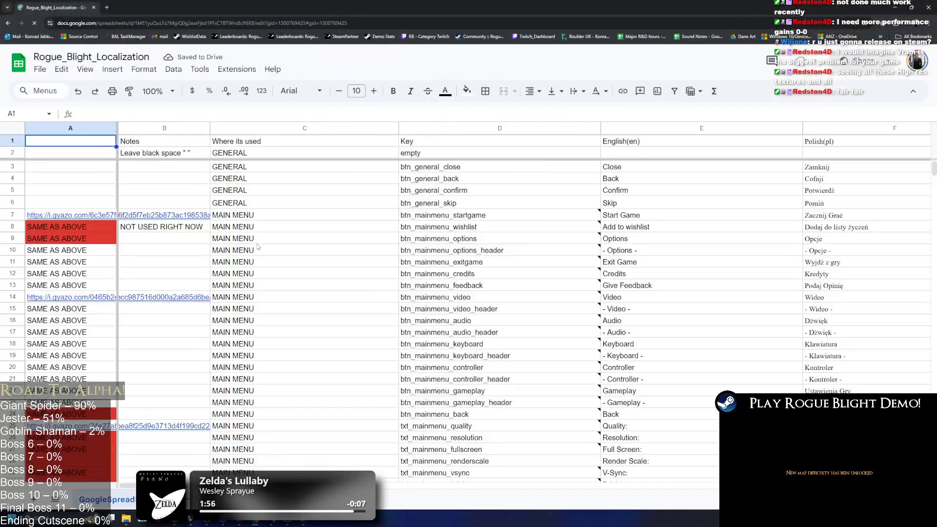
Search the sheet for 'broodmother' to confirm txt_bossslain_broodmother reads 'Broodmother Perished'
{"action": "left_click", "coordinate": [269, 241]}
{"action": "key", "text": "ctrl+f"}
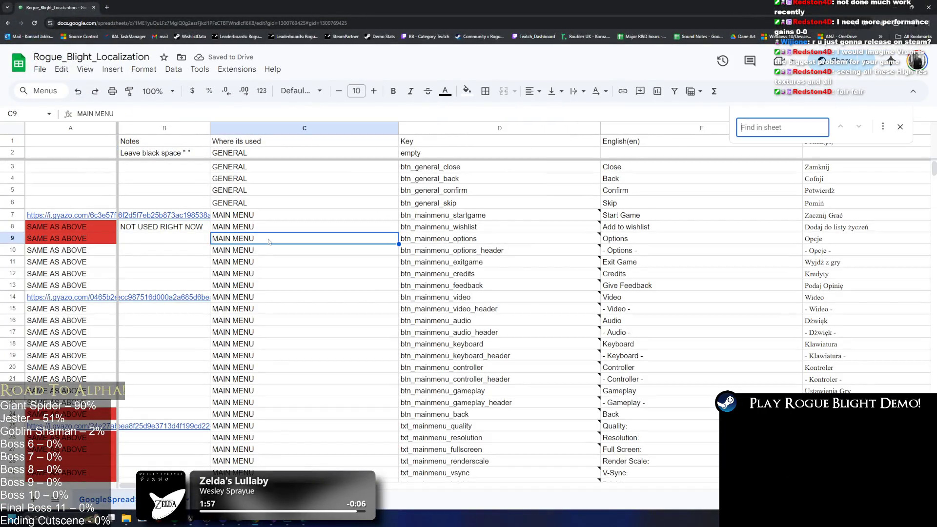
{"action": "type", "text": "brood"}
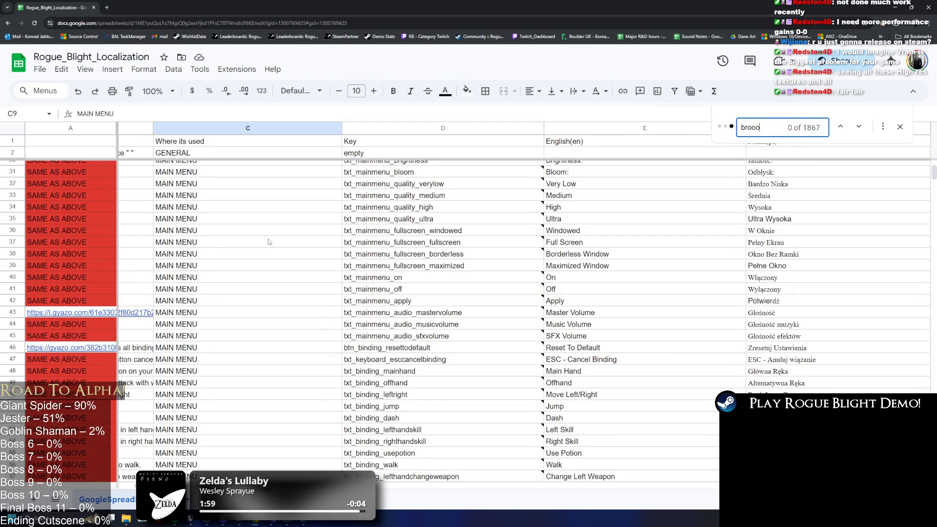
{"action": "type", "text": "mother"}
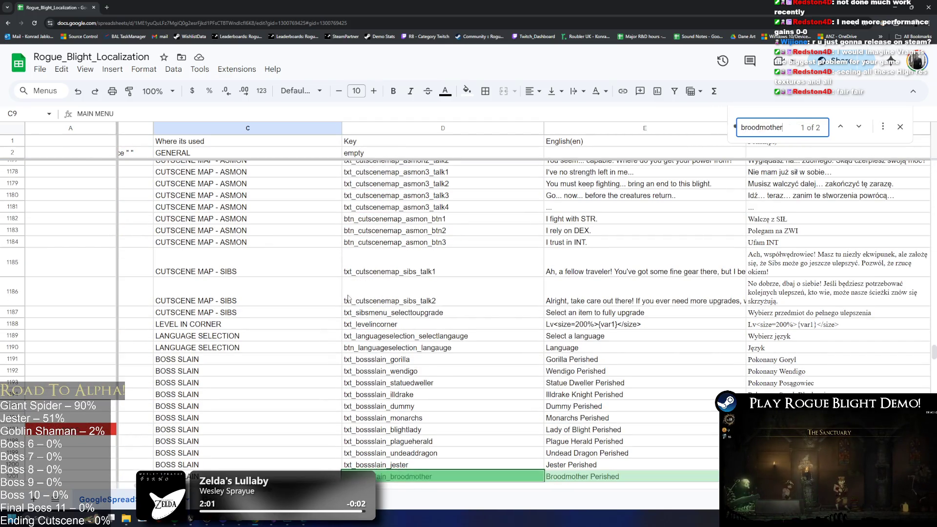
{"action": "key", "text": "Return"}
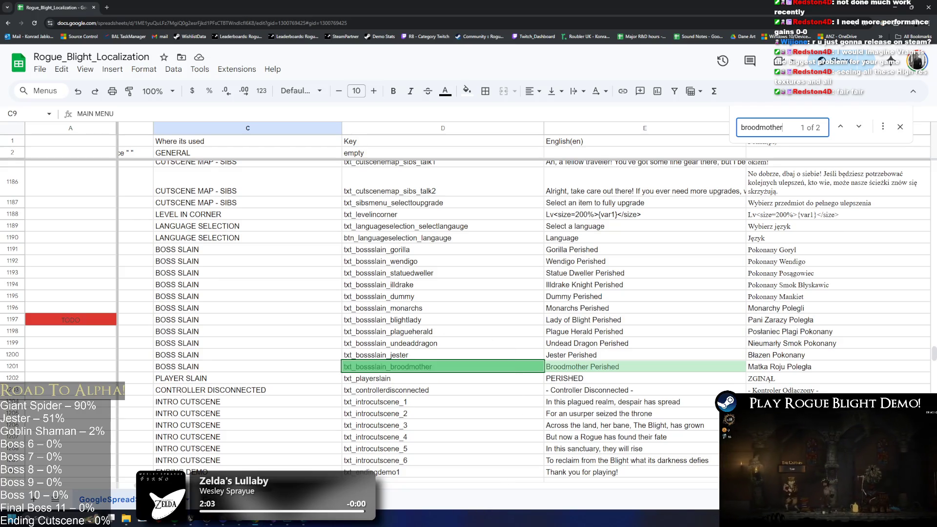
{"action": "scroll", "coordinate": [526, 322], "scroll_direction": "right", "scroll_amount": 15}
{"action": "key", "text": "alt+Tab"}
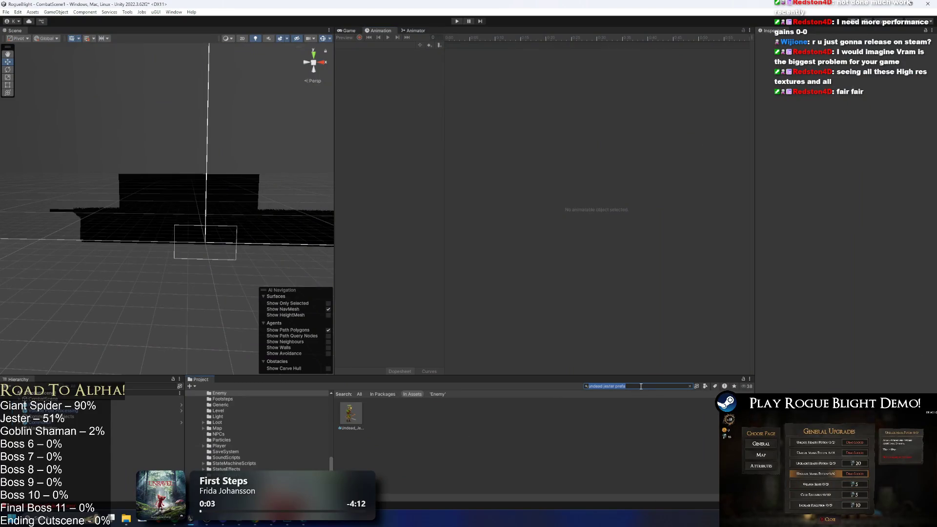
Open the Broodmother prefab and review the Enemy Stats on its root object
{"action": "type", "text": "broodmother pr"}
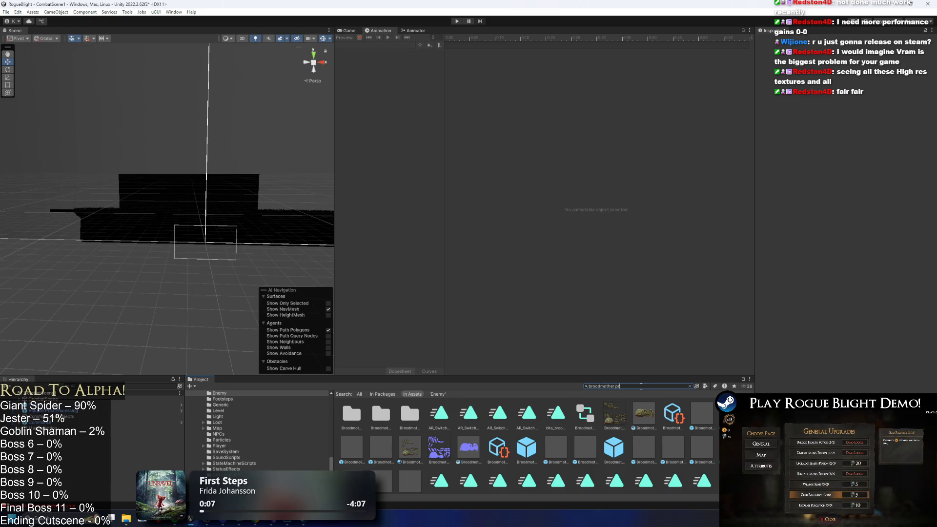
{"action": "type", "text": "efa"}
{"action": "double_click", "coordinate": [359, 420]}
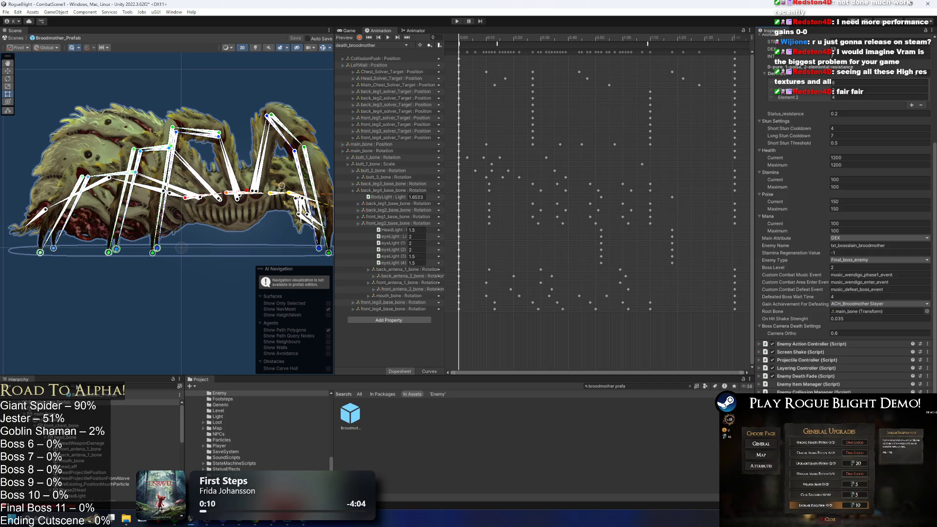
{"action": "left_click", "coordinate": [69, 414]}
{"action": "key", "text": "Left"}
{"action": "key", "text": "Left"}
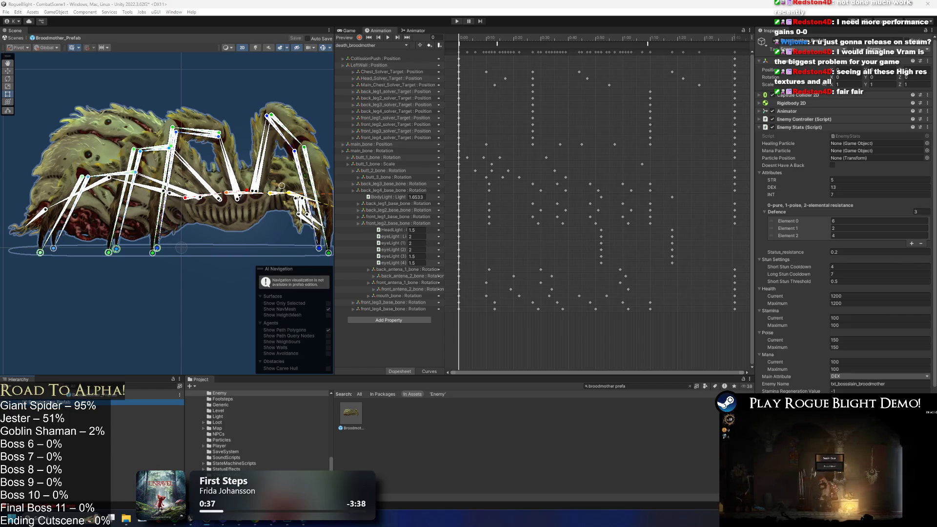
{"action": "left_click", "coordinate": [442, 419]}
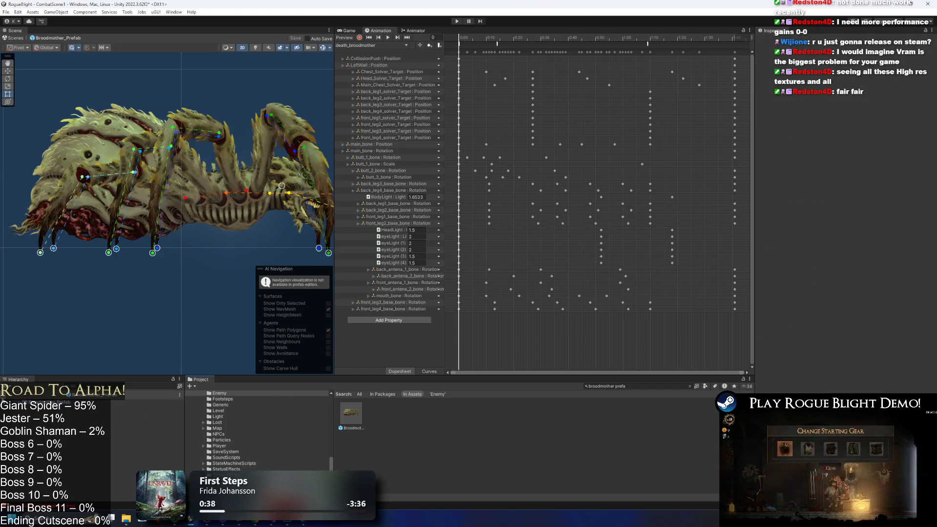
{"action": "double_click", "coordinate": [359, 413]}
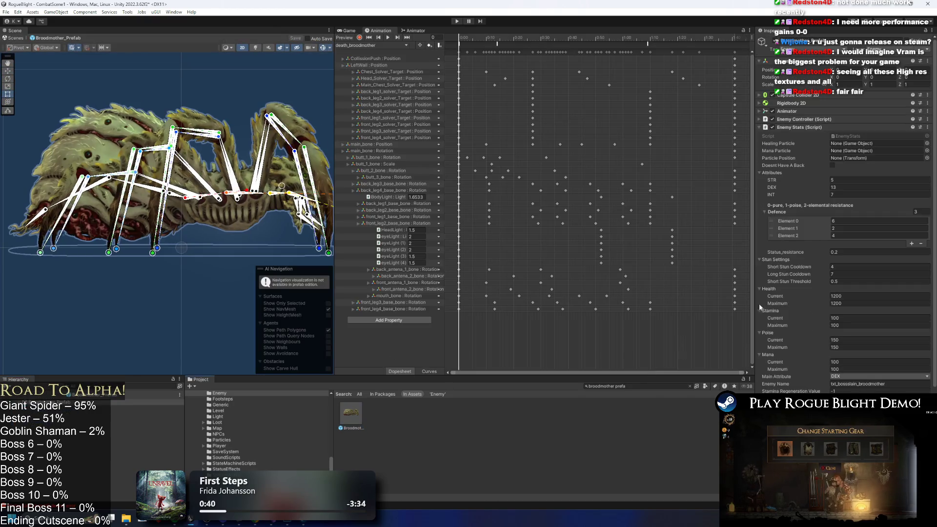
{"action": "scroll", "coordinate": [914, 256], "scroll_direction": "down", "scroll_amount": 5}
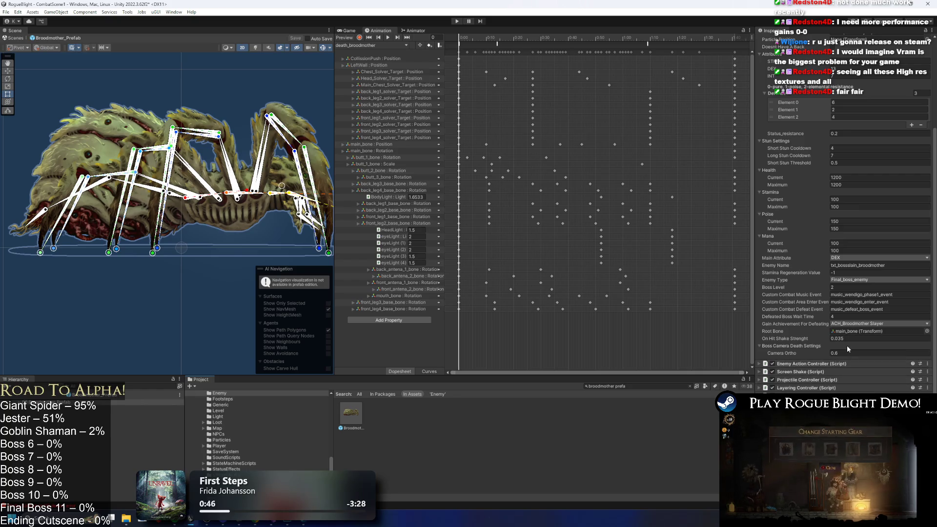
{"action": "double_click", "coordinate": [352, 414]}
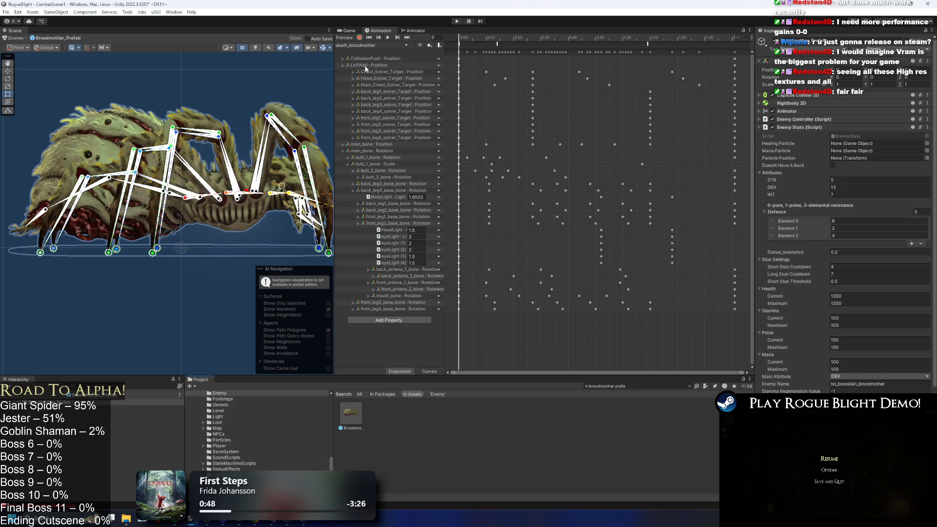
Check the Broodmother animation clip list without changing it, then maximize the browser
{"action": "left_click", "coordinate": [357, 46]}
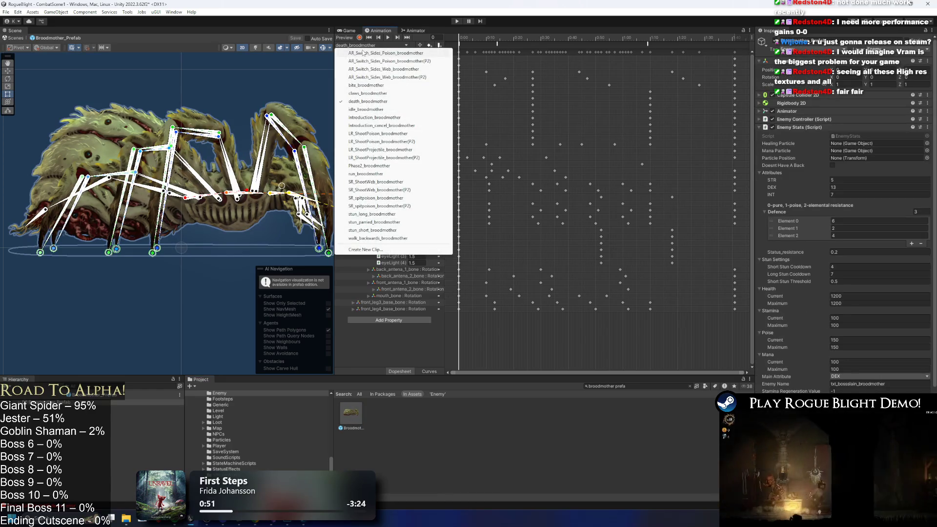
{"action": "left_click", "coordinate": [504, 446]}
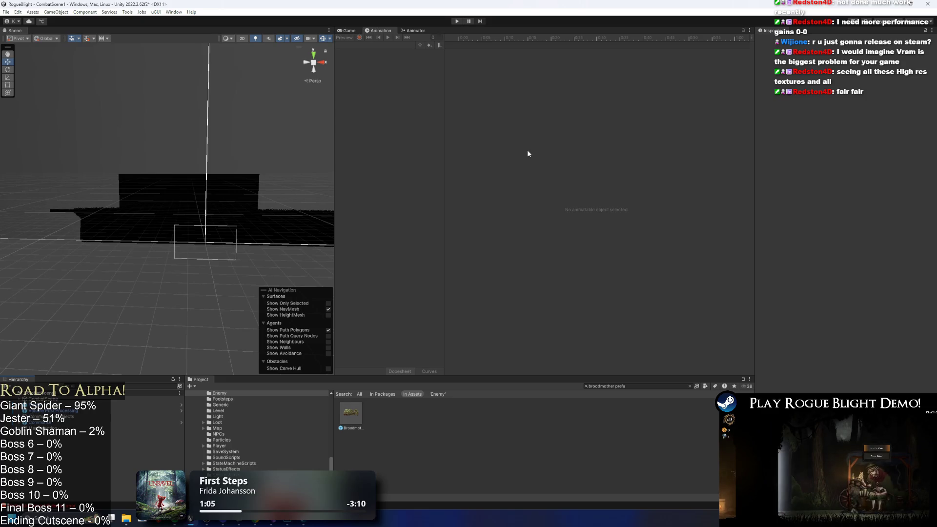
{"action": "key", "text": "super"}
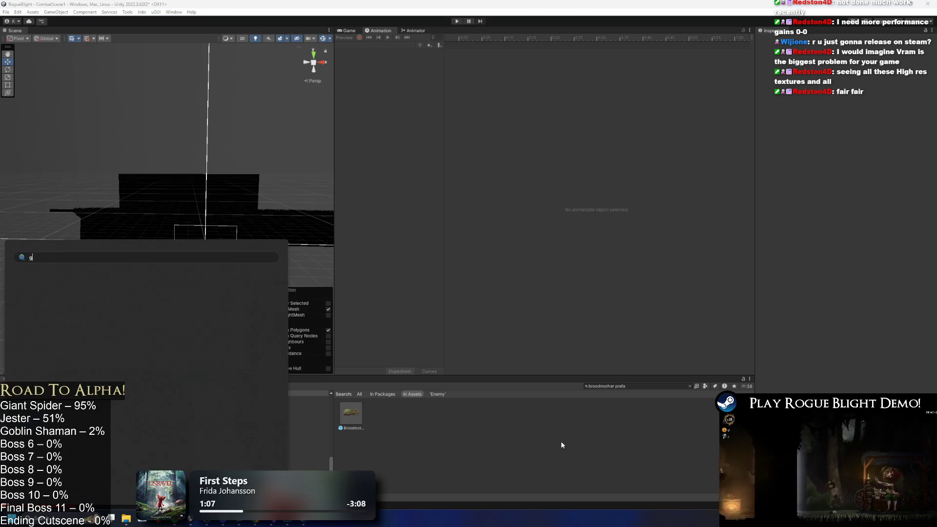
{"action": "key", "text": "super"}
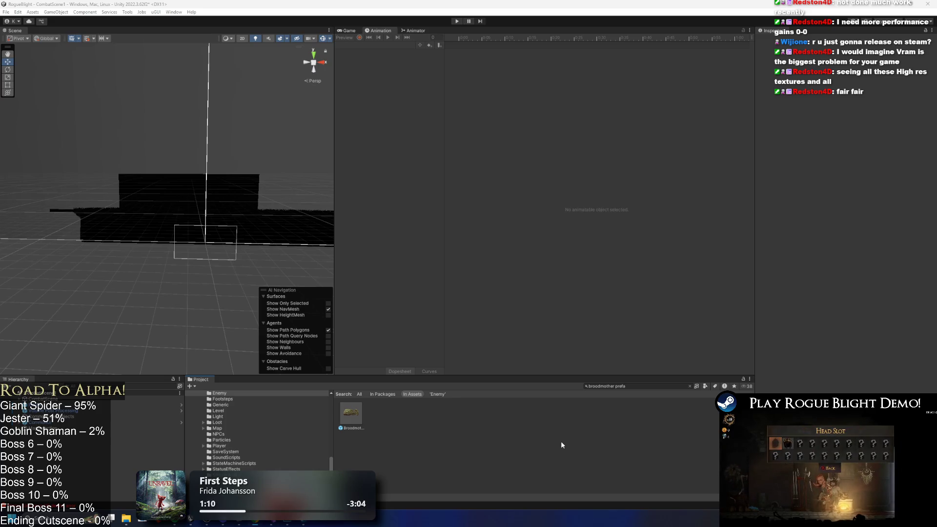
{"action": "key", "text": "alt+Tab"}
{"action": "double_click", "coordinate": [236, 46]}
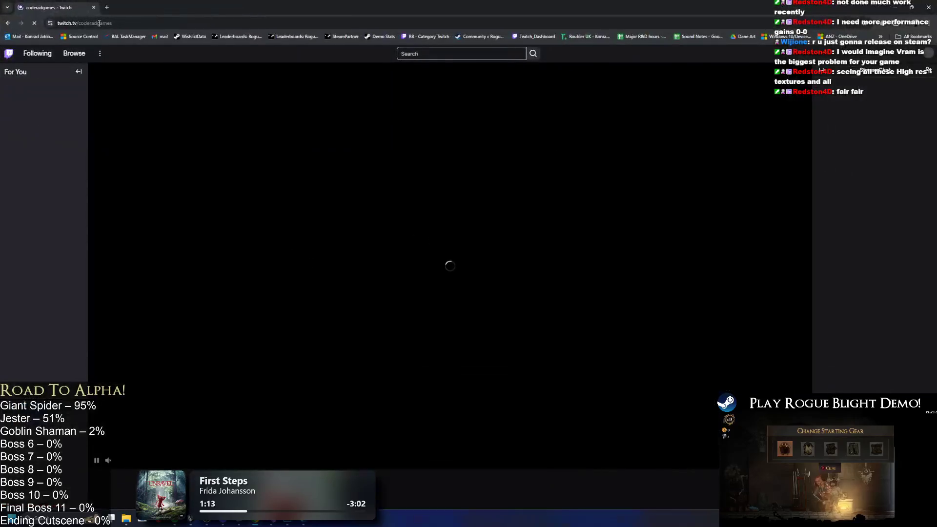
Expand Followed Channels and open one followed streamer's channel in a new tab
{"action": "right_click", "coordinate": [77, 11]}
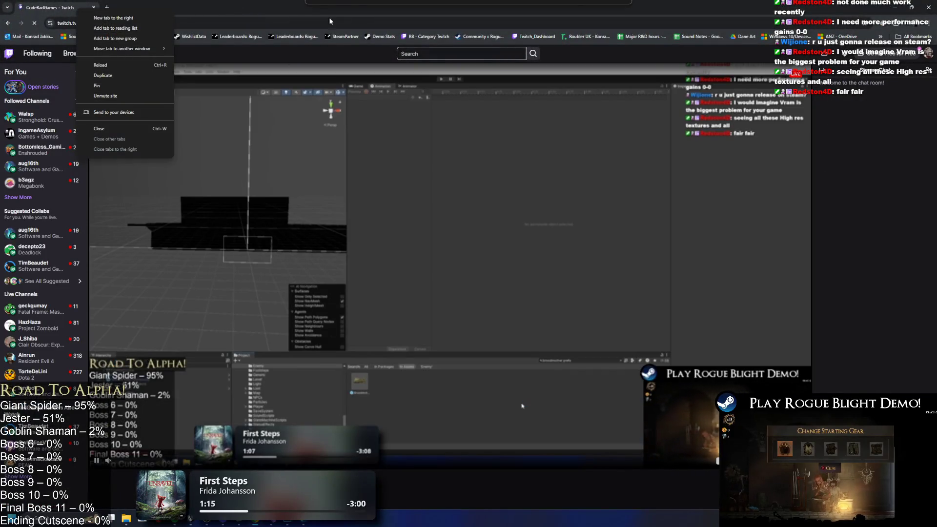
{"action": "left_click", "coordinate": [101, 161]}
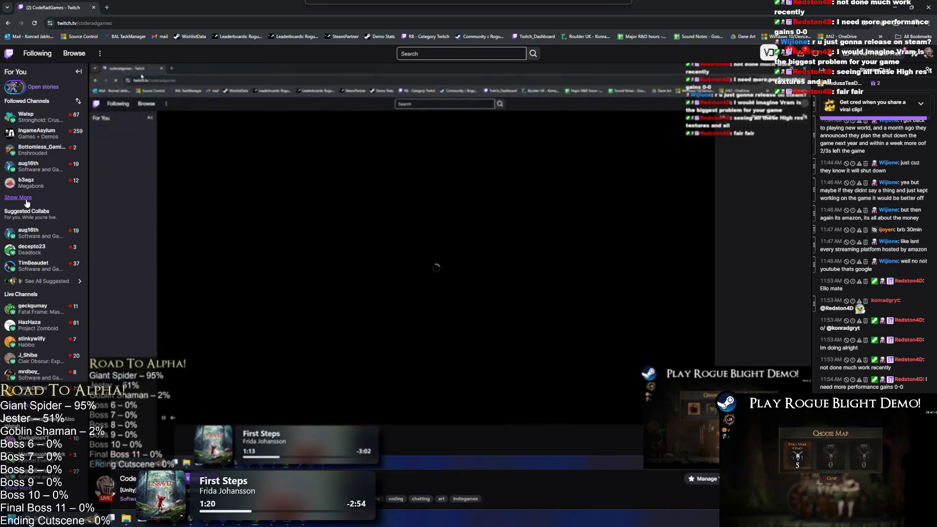
{"action": "left_click", "coordinate": [19, 197]}
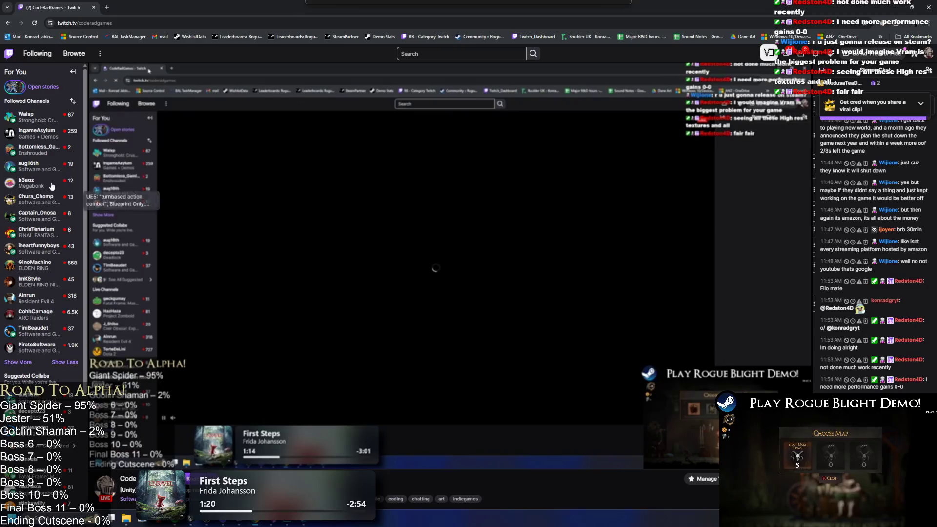
{"action": "scroll", "coordinate": [36, 244], "scroll_direction": "down", "scroll_amount": 2}
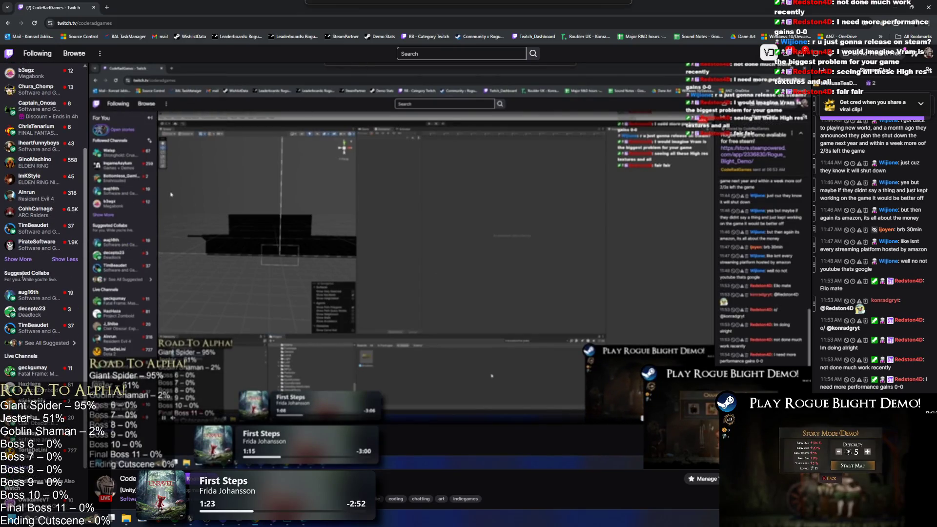
{"action": "right_click", "coordinate": [51, 178]}
{"action": "left_click", "coordinate": [54, 184]}
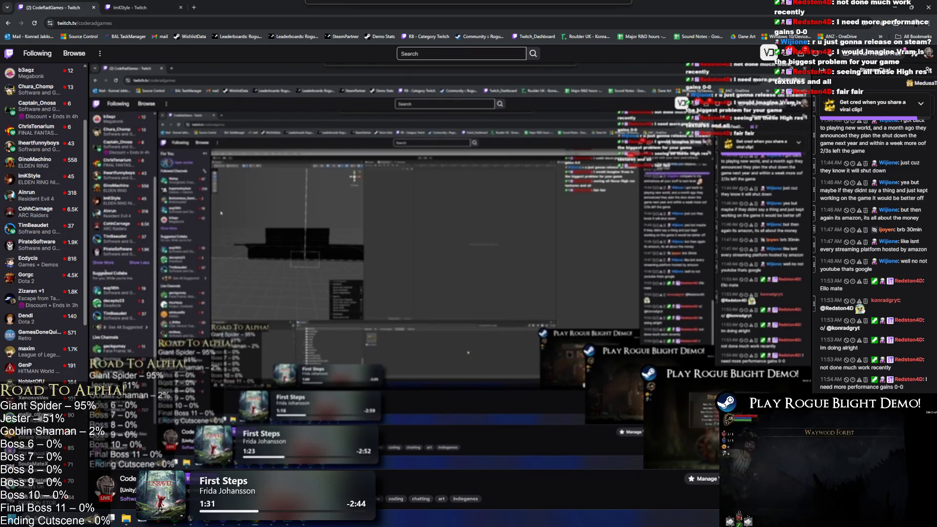
Browse the rest of the followed channels, then move to the new stream tab
{"action": "scroll", "coordinate": [22, 437], "scroll_direction": "down", "scroll_amount": 5}
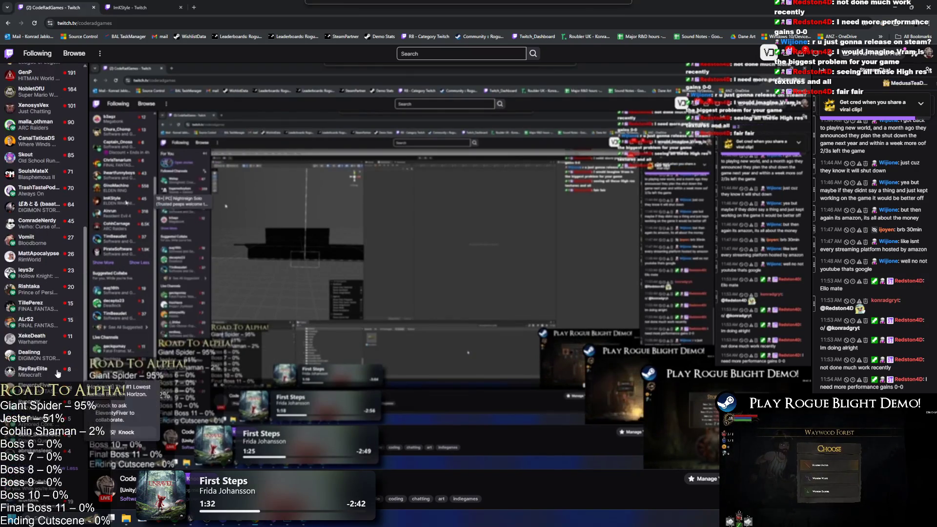
{"action": "scroll", "coordinate": [26, 363], "scroll_direction": "down", "scroll_amount": 3}
{"action": "left_click", "coordinate": [18, 359]}
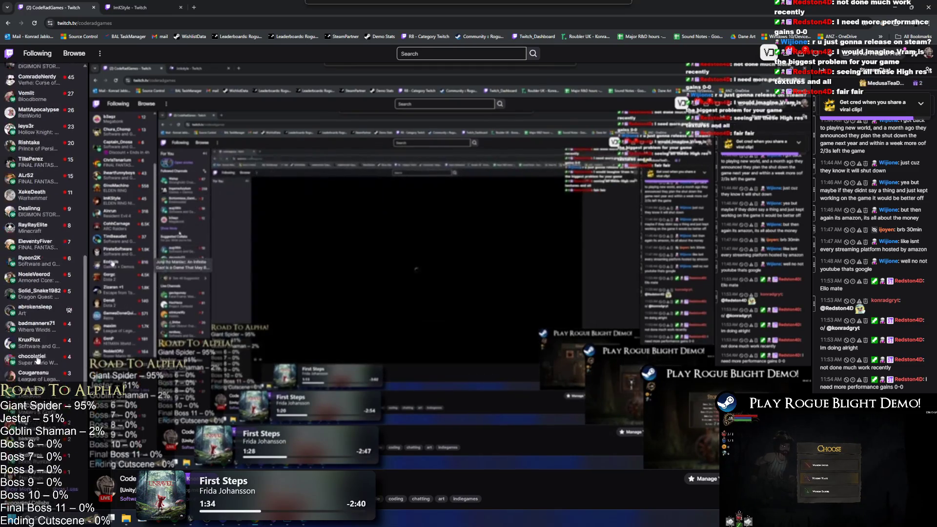
{"action": "scroll", "coordinate": [26, 362], "scroll_direction": "down", "scroll_amount": 3}
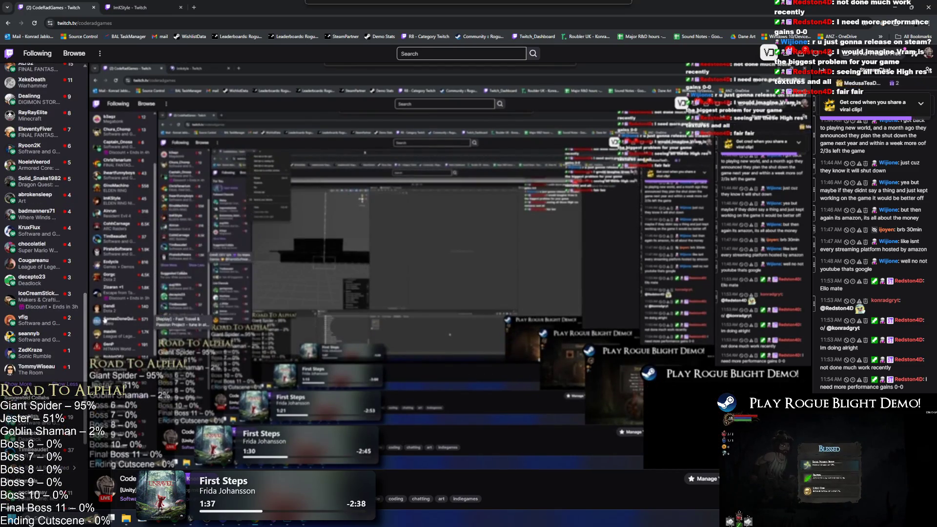
{"action": "scroll", "coordinate": [27, 373], "scroll_direction": "down", "scroll_amount": 1}
{"action": "scroll", "coordinate": [27, 373], "scroll_direction": "down", "scroll_amount": 1}
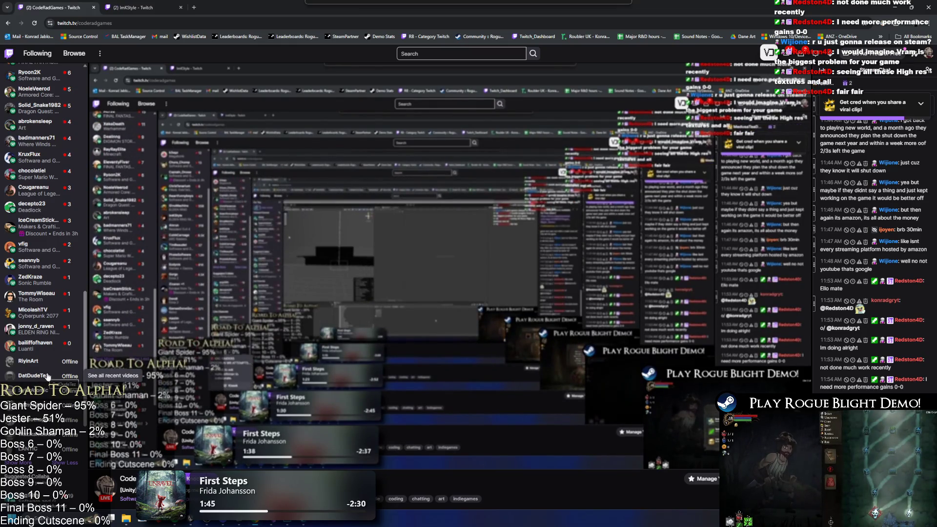
{"action": "key", "text": "ctrl+Tab"}
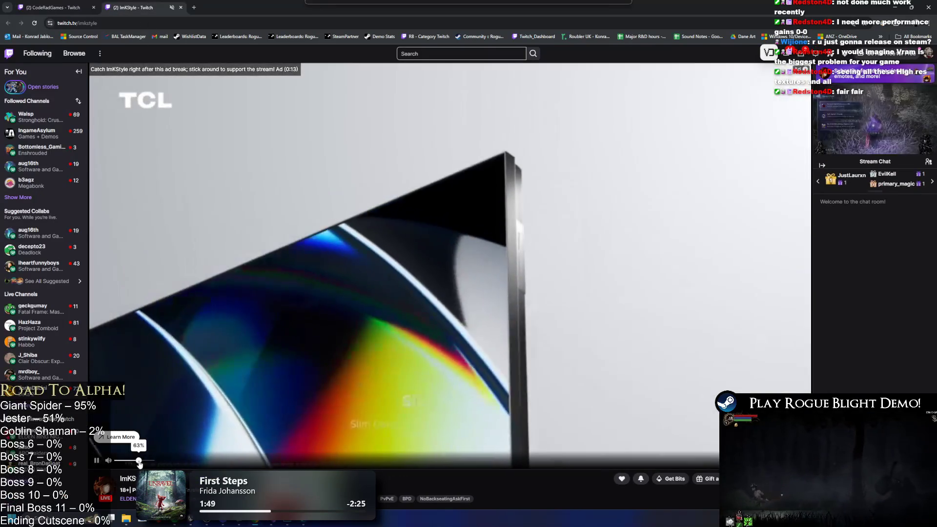
Lower the stream volume to about half and fully expand Followed Channels
{"action": "left_click_drag", "start_coordinate": [139, 460], "coordinate": [132, 460]}
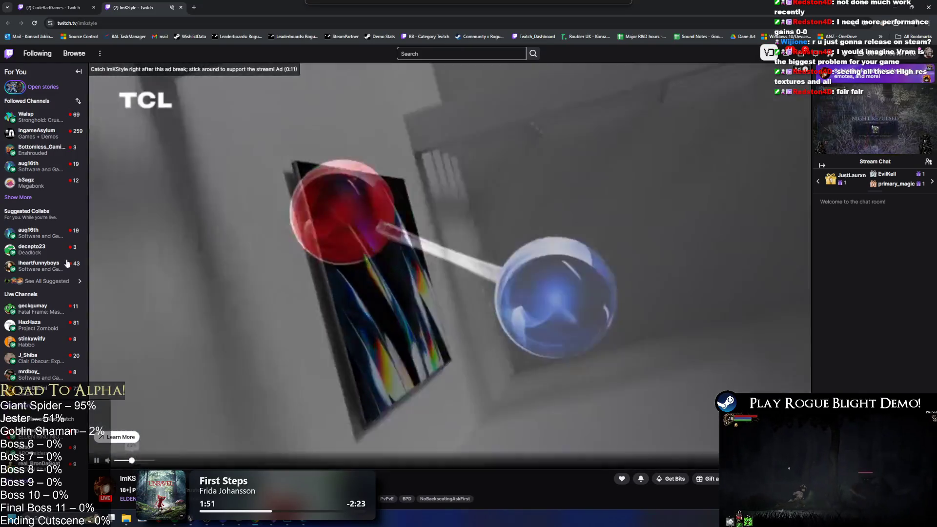
{"action": "left_click", "coordinate": [18, 198]}
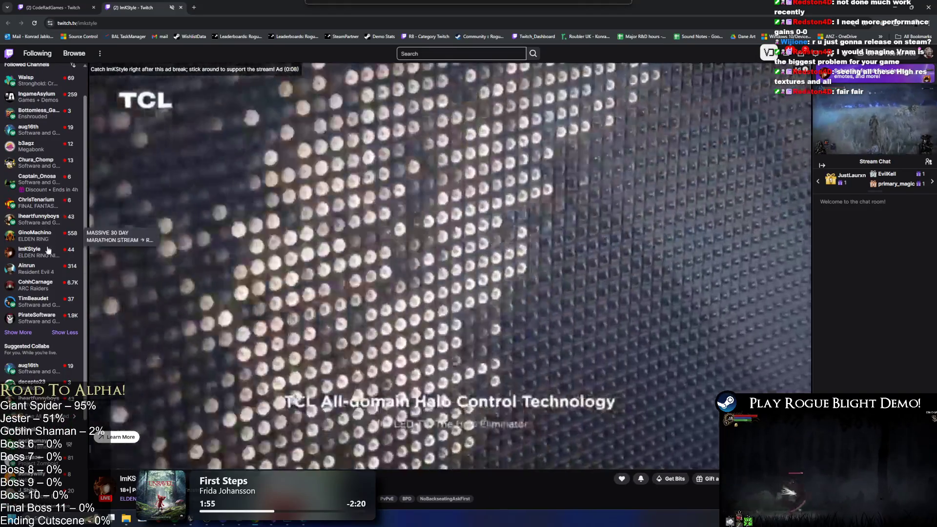
{"action": "scroll", "coordinate": [20, 334], "scroll_direction": "down", "scroll_amount": 1}
{"action": "left_click", "coordinate": [20, 333]}
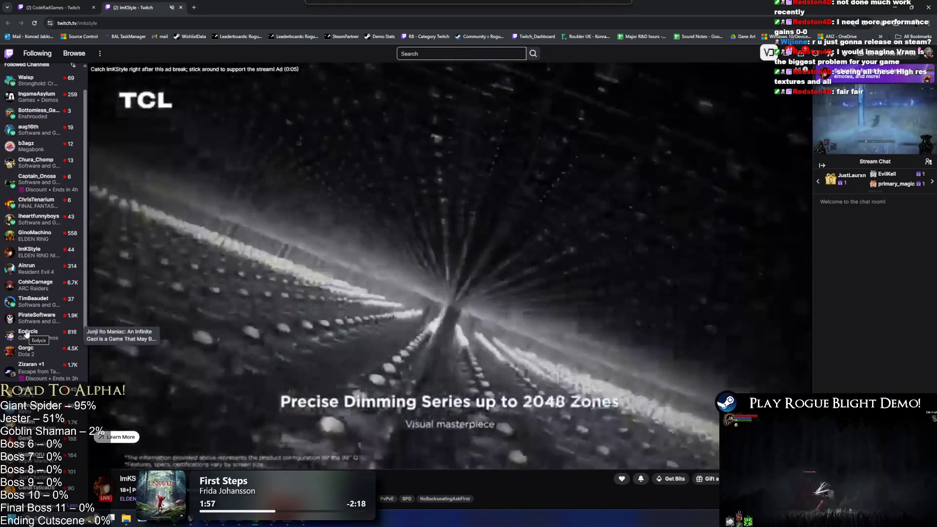
Open another followed streamer's coding stream in a third tab and view it
{"action": "scroll", "coordinate": [37, 346], "scroll_direction": "down", "scroll_amount": 2}
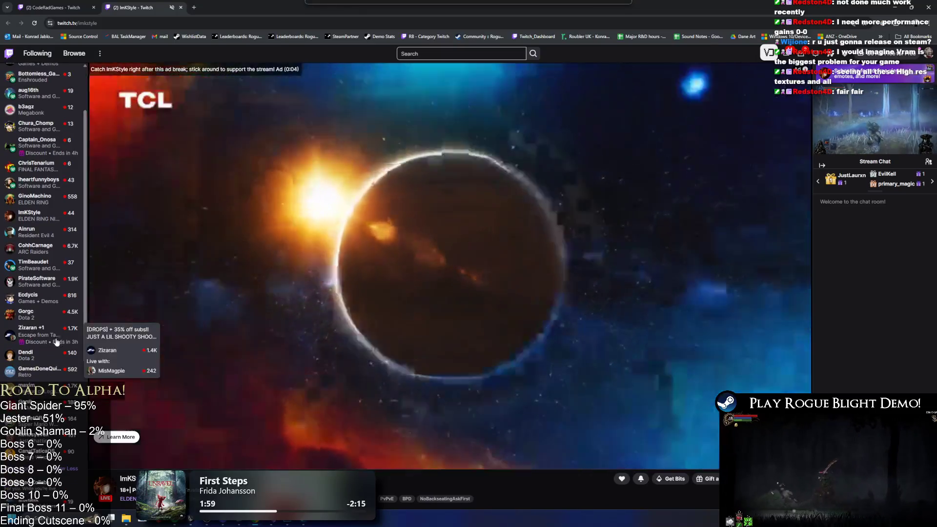
{"action": "scroll", "coordinate": [46, 359], "scroll_direction": "down", "scroll_amount": 1}
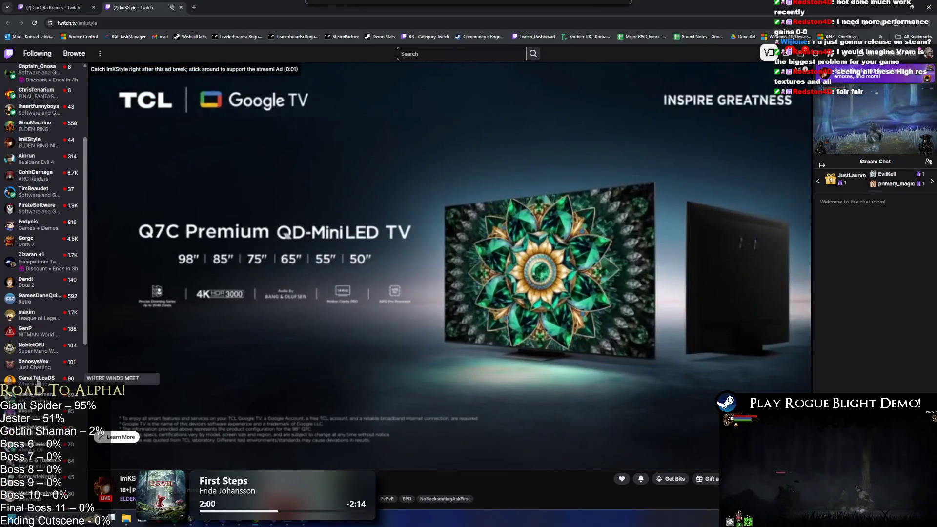
{"action": "scroll", "coordinate": [38, 382], "scroll_direction": "down", "scroll_amount": 5}
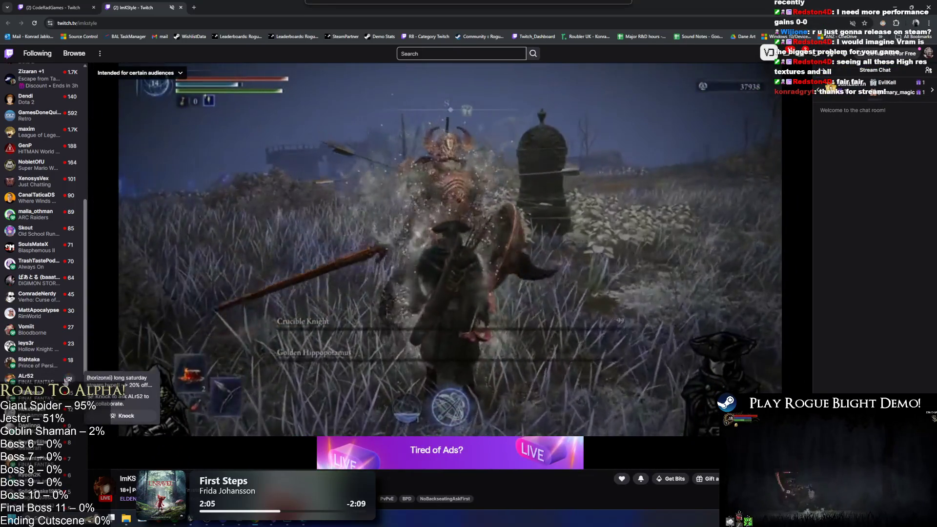
{"action": "scroll", "coordinate": [69, 390], "scroll_direction": "down", "scroll_amount": 2}
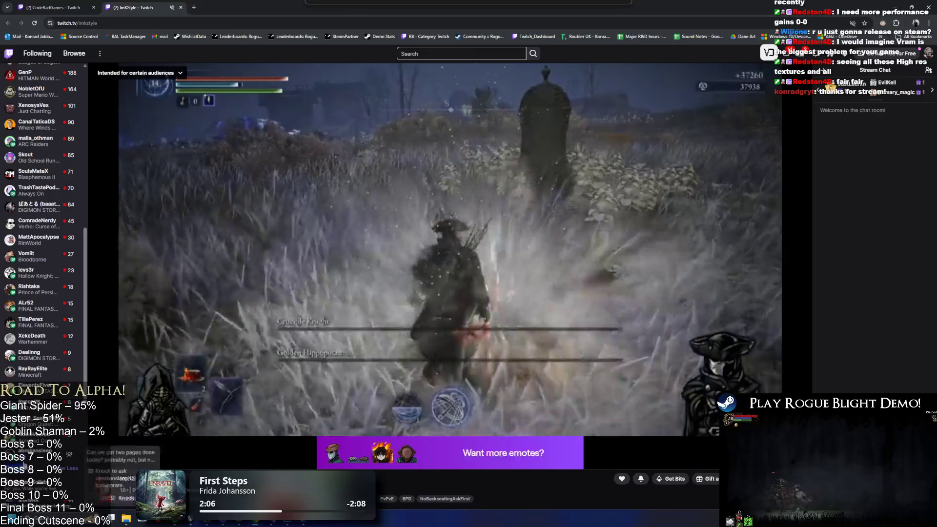
{"action": "scroll", "coordinate": [64, 465], "scroll_direction": "down", "scroll_amount": 4}
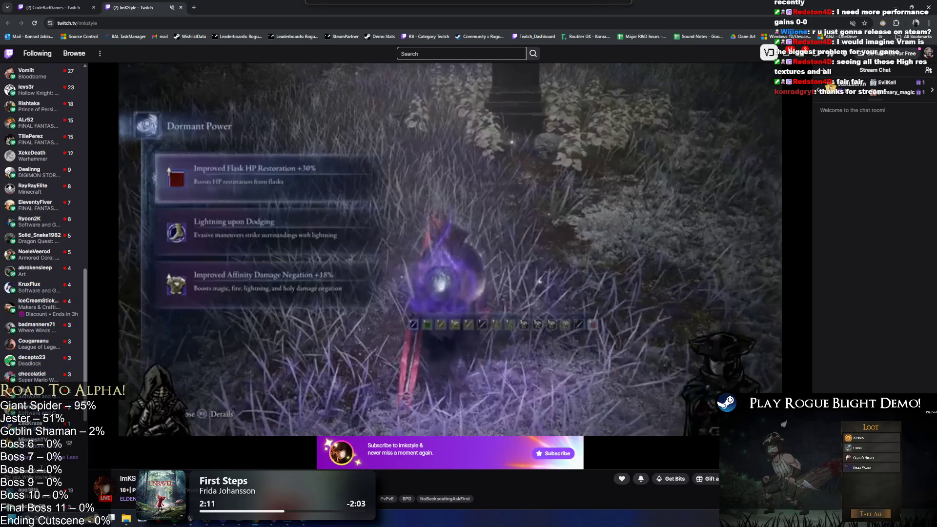
{"action": "scroll", "coordinate": [52, 326], "scroll_direction": "down", "scroll_amount": 2}
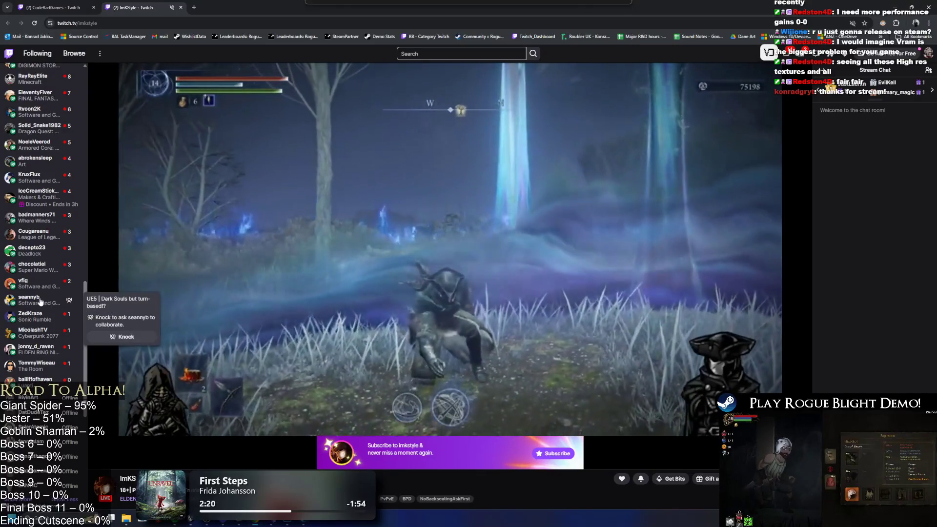
{"action": "right_click", "coordinate": [40, 303]}
{"action": "left_click", "coordinate": [48, 306]}
{"action": "key", "text": "ctrl+Tab"}
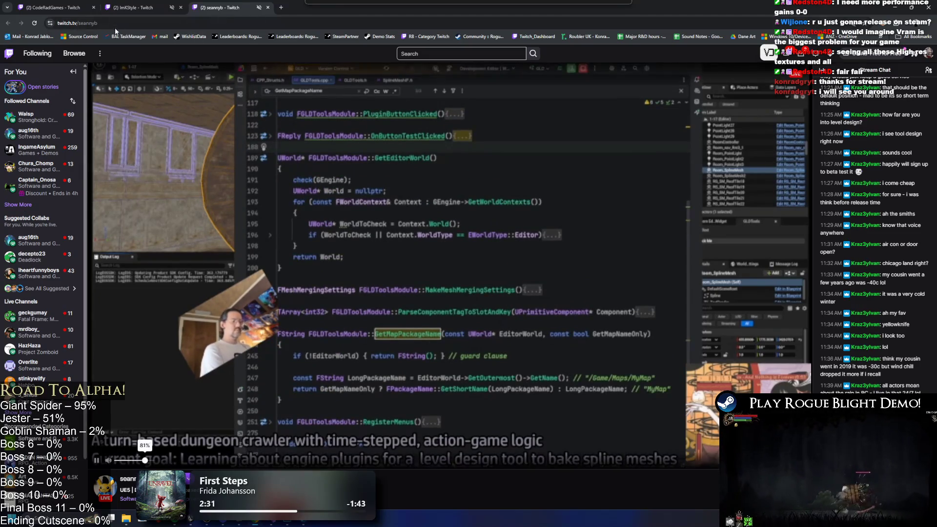
Close the earlier stream tab and unmute the remaining game-development stream's site
{"action": "double_click", "coordinate": [79, 23]}
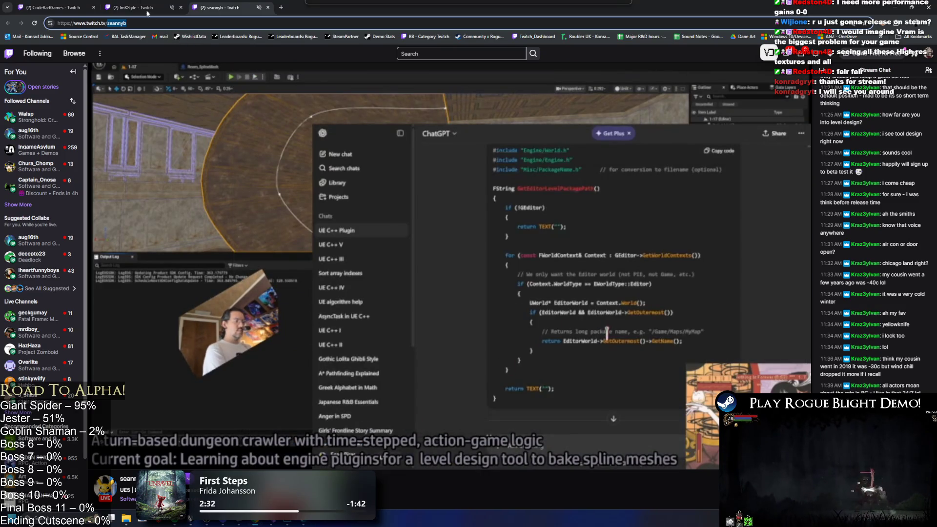
{"action": "middle_click", "coordinate": [132, 4]}
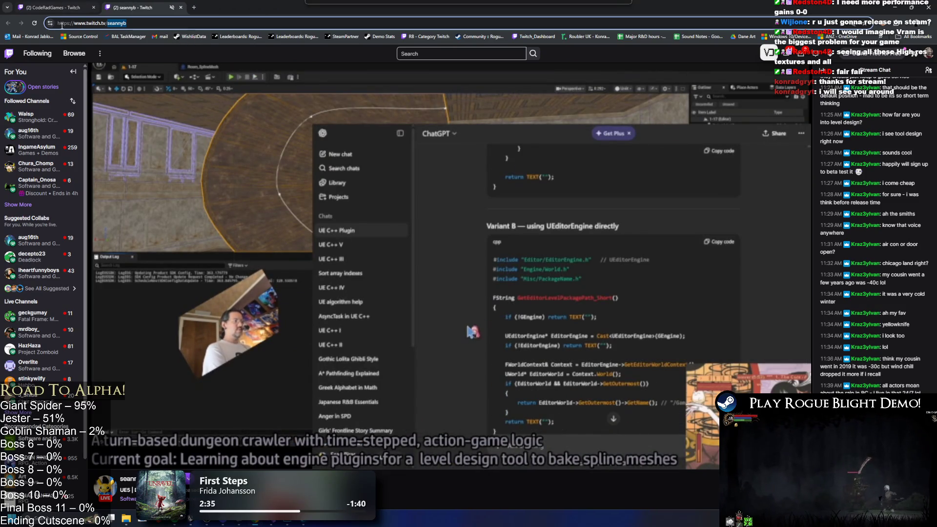
{"action": "right_click", "coordinate": [59, 6]}
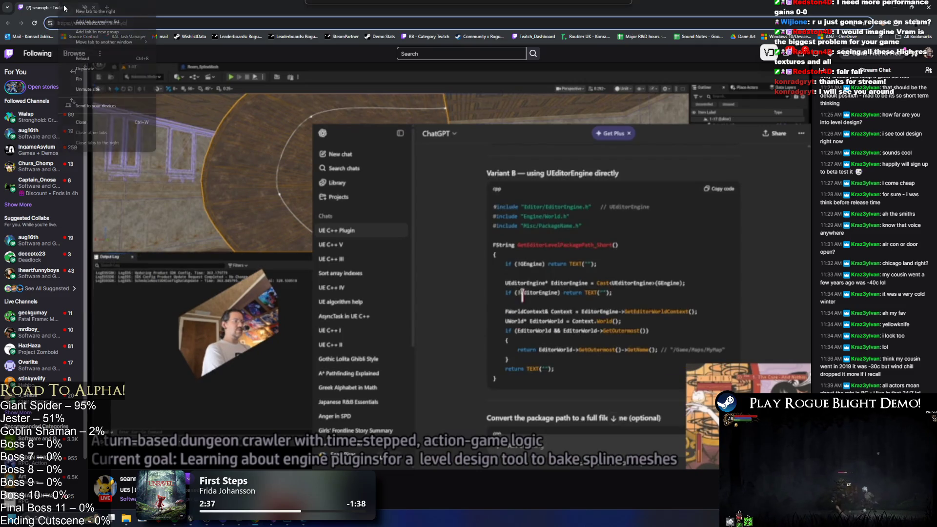
{"action": "left_click", "coordinate": [109, 91]}
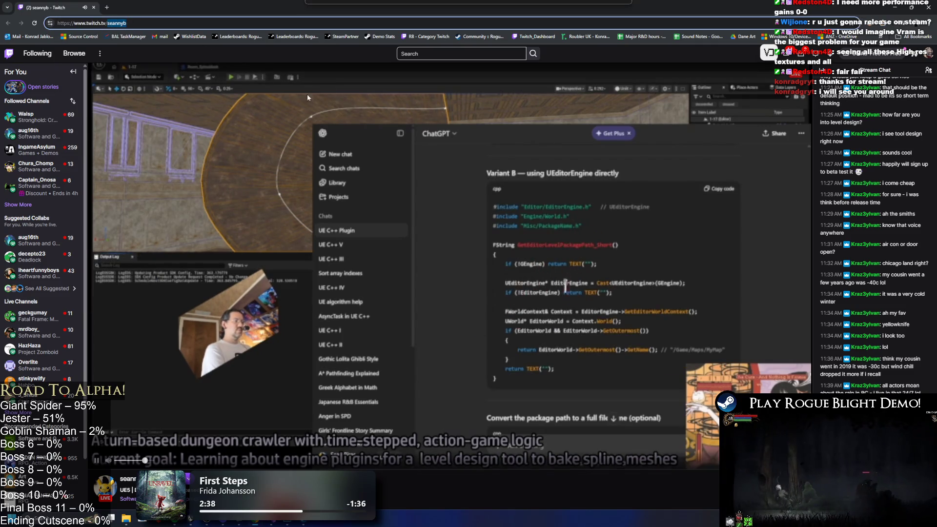